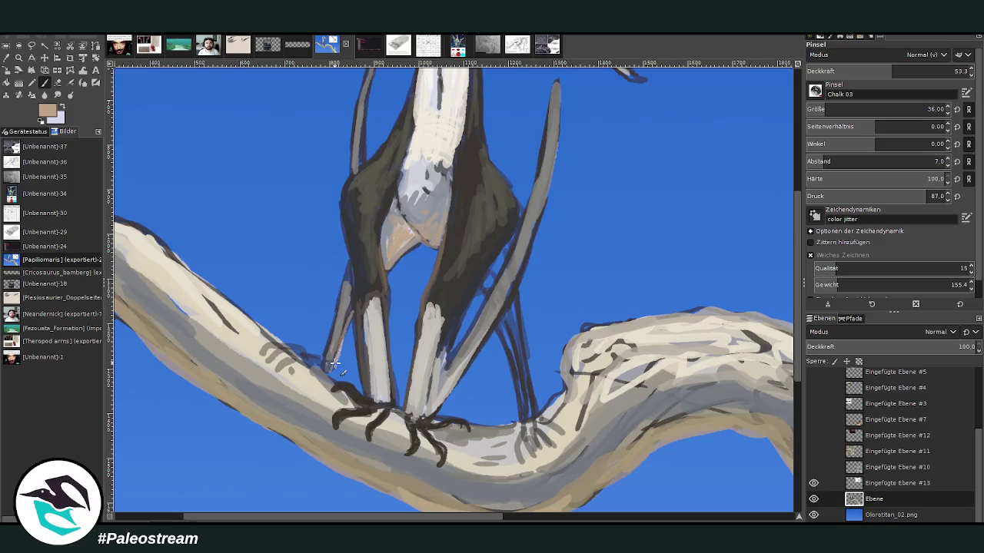
Step: Paint a light grey edge along the right leg and set the brush opacity to 34.7
left_click_drag(447, 358, 470, 304)
left_click_drag(822, 74, 842, 69)
type("3")
key("Return")
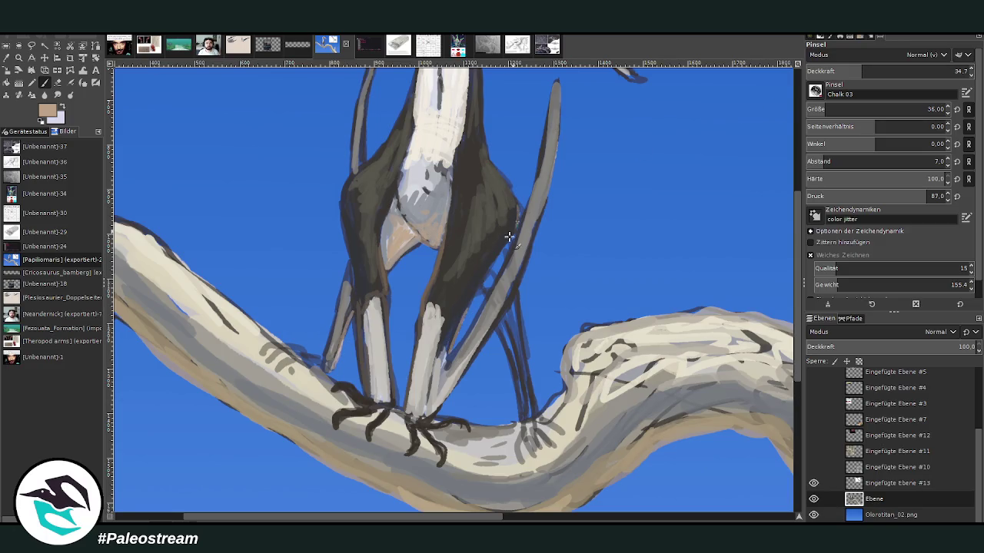
Step: Sample dark brown to darken the rear wing strut, leg, body-strut edge and left leg
key("o")
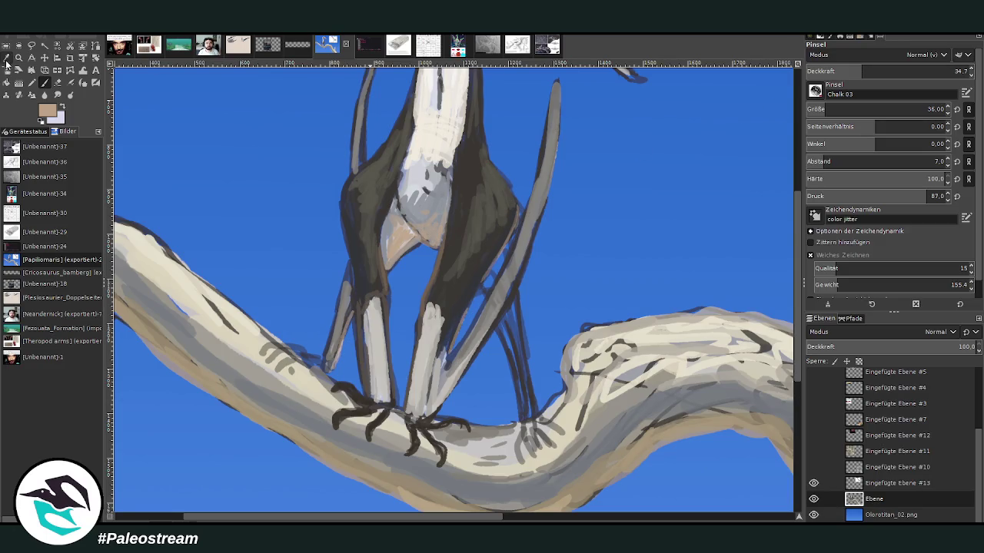
left_click(483, 180)
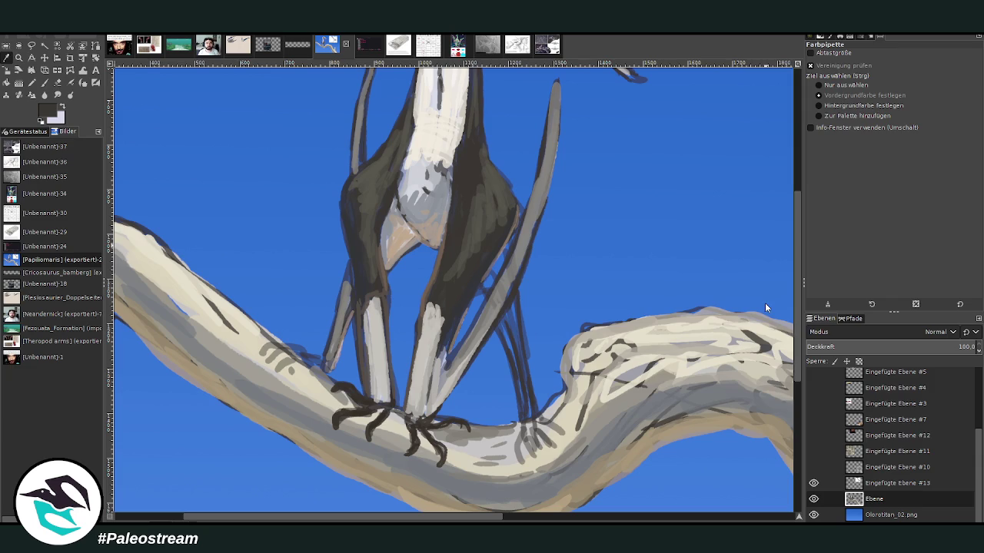
key("p")
left_click_drag(871, 72, 938, 71)
left_click_drag(837, 109, 824, 111)
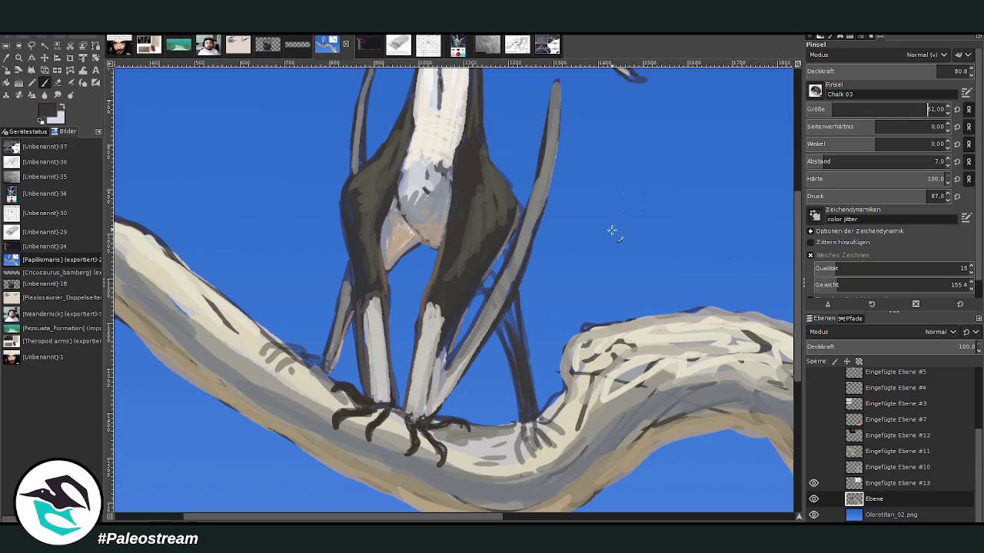
left_click_drag(520, 346, 533, 398)
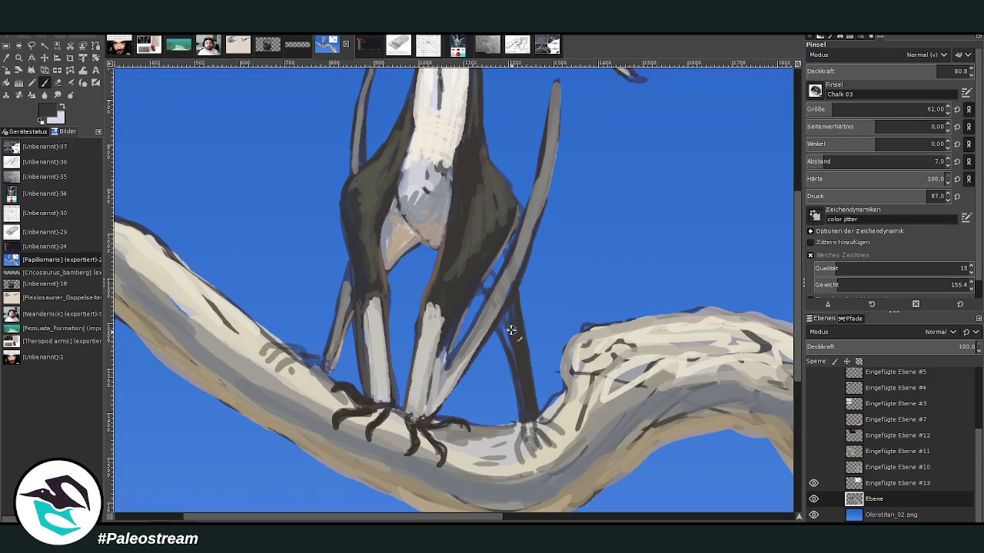
mouse_move(508, 275)
left_mouse_down()
mouse_move(503, 249)
mouse_move(498, 269)
left_mouse_up()
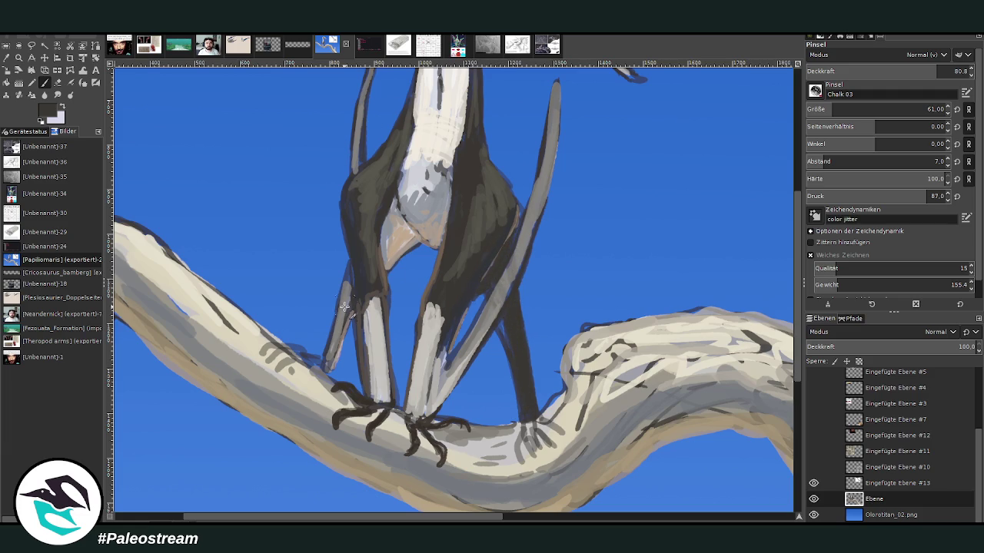
left_click_drag(352, 303, 350, 269)
Step: Paint the left strut edge dark grey and a lighter stroke up the right leg at 57.4 opacity
key("x")
mouse_move(343, 326)
left_mouse_down()
mouse_move(351, 275)
mouse_move(326, 366)
left_mouse_up()
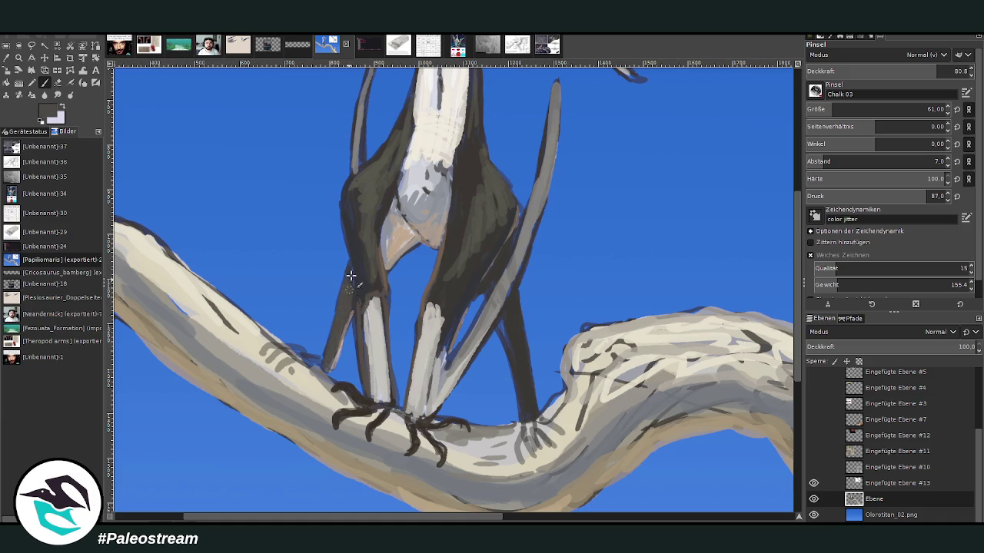
left_click(899, 71)
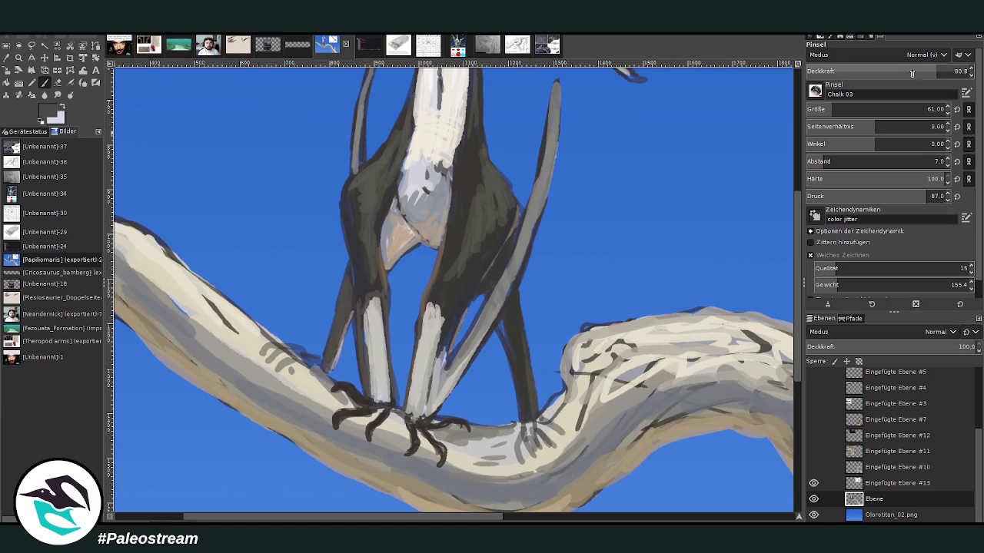
left_click_drag(523, 407, 516, 316)
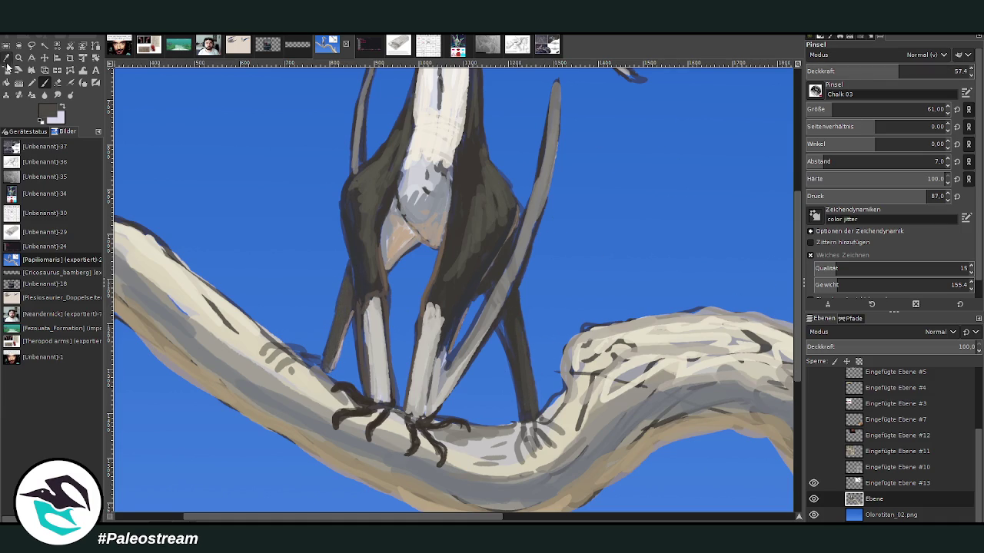
Step: Sample a grey to highlight the right leg and lighten the chest and neck with grey-white
key("o")
left_click(435, 218)
left_click(44, 84)
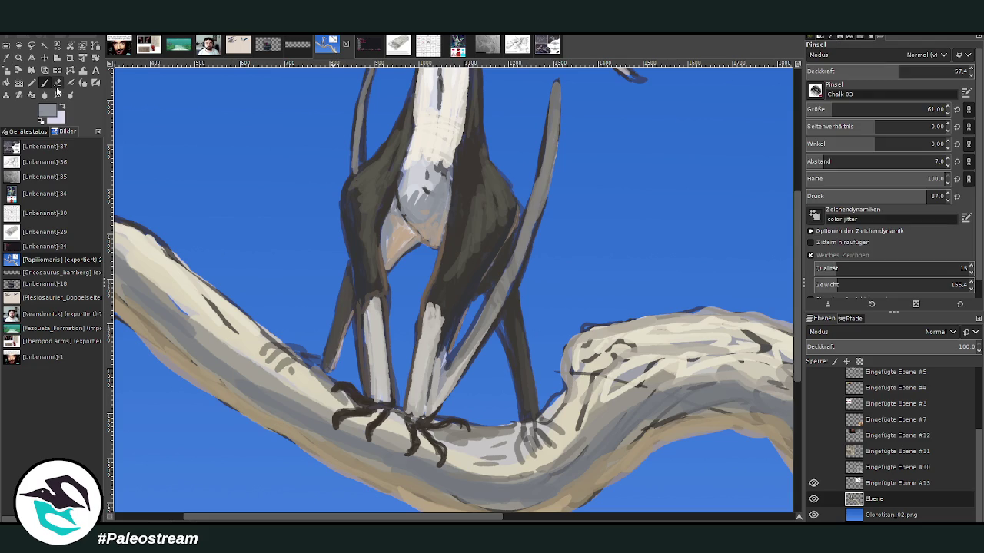
left_click(934, 71)
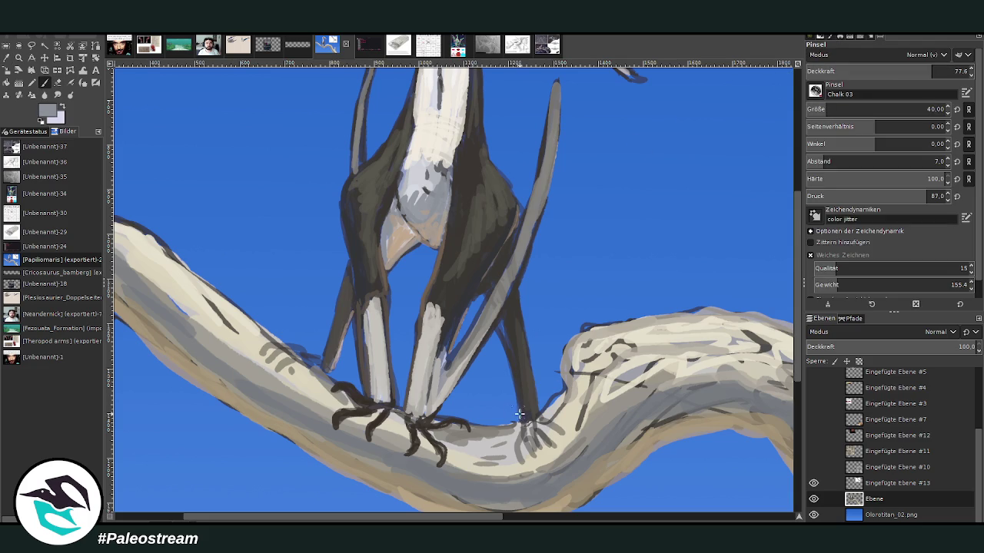
left_click_drag(523, 419, 503, 337)
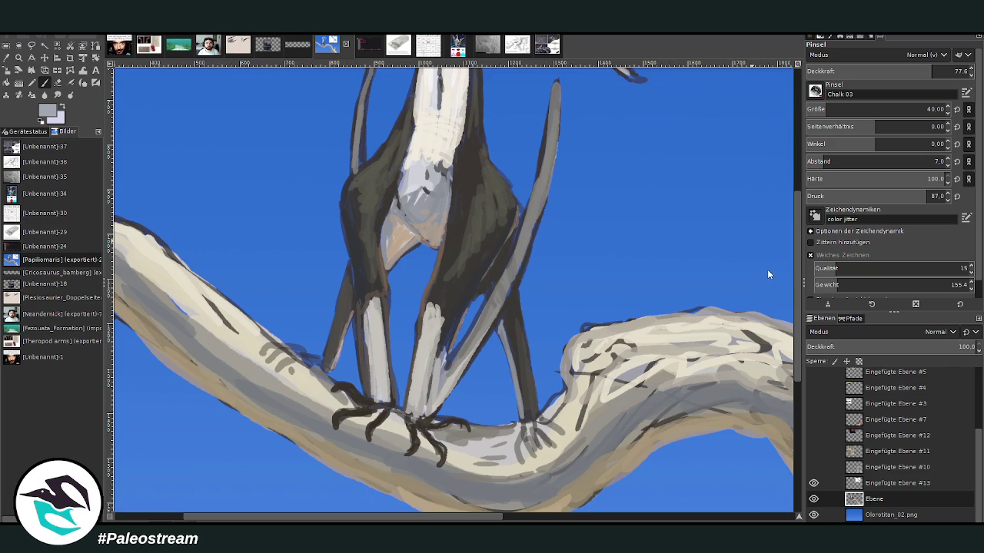
mouse_move(444, 186)
left_mouse_down()
mouse_move(423, 184)
mouse_move(411, 201)
mouse_move(449, 158)
mouse_move(419, 144)
mouse_move(432, 154)
mouse_move(422, 165)
left_mouse_up()
left_click(471, 106, "ctrl")
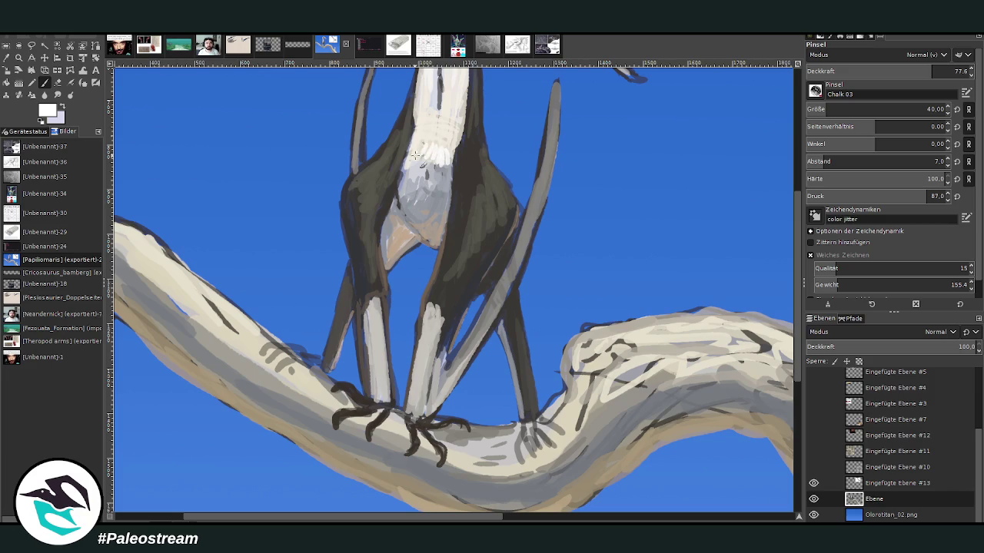
left_click(879, 71)
Step: Dab soft white highlights on the chest and brighten the upper beak toward the crest
scroll(798, 191, "up", 5)
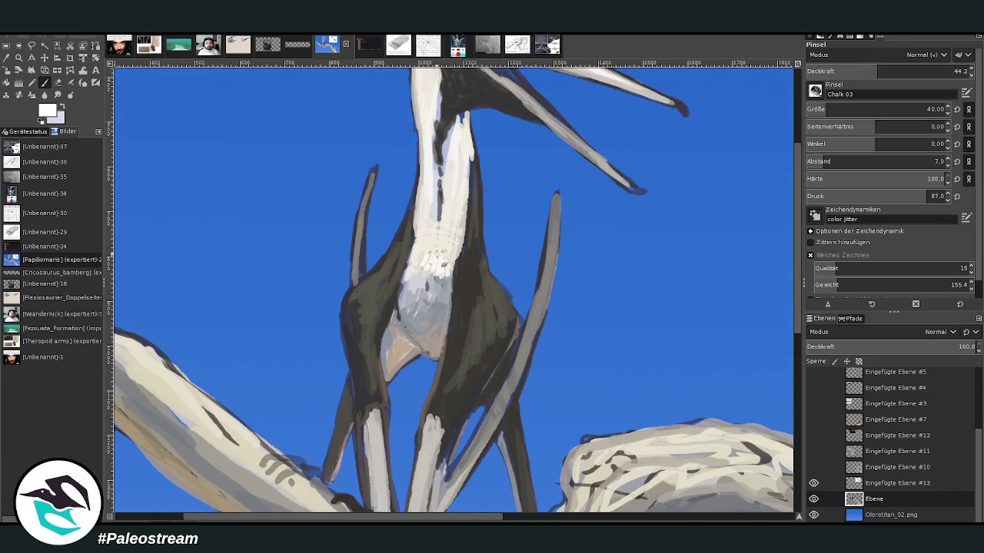
mouse_move(436, 252)
left_mouse_down()
mouse_move(454, 277)
mouse_move(446, 256)
left_mouse_up()
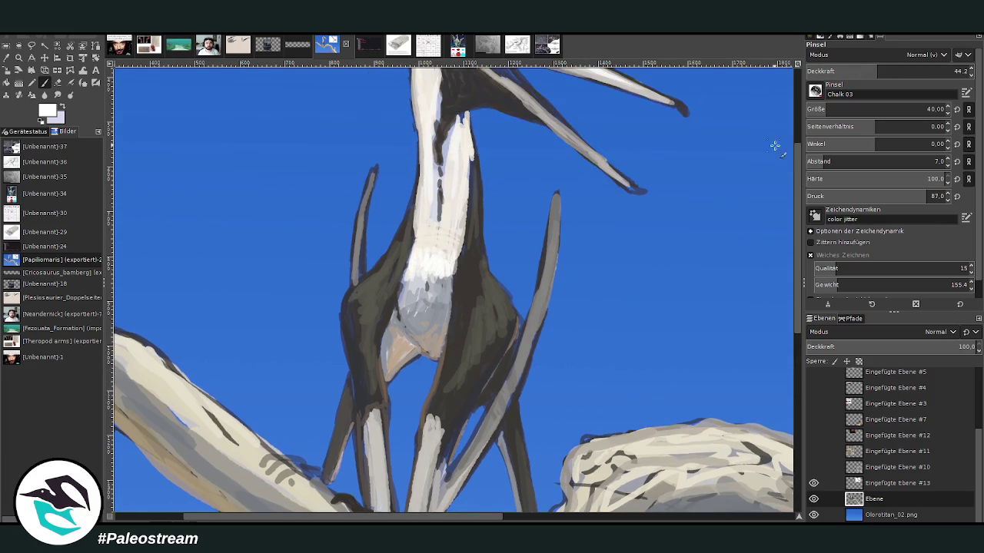
scroll(766, 146, "up", 7)
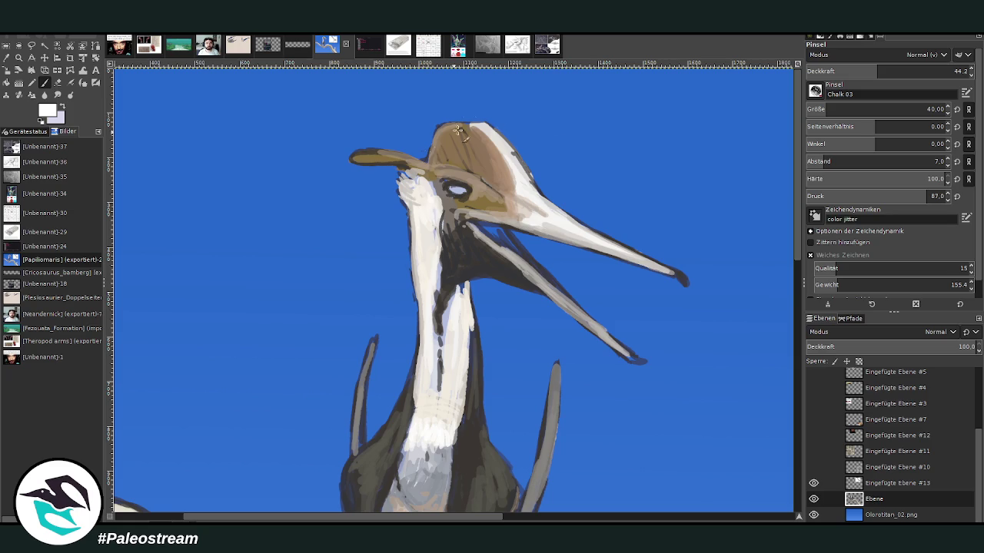
left_click_drag(601, 241, 545, 209)
left_click_drag(636, 256, 539, 202)
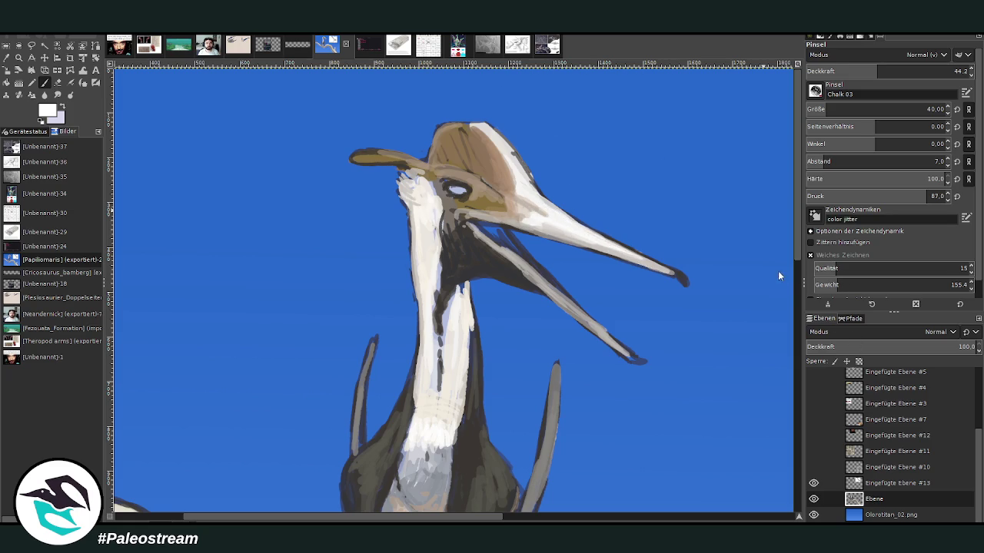
Step: Paint mauve along the lower jaw, then faint dark maroon inside the mouth at 34.4 opacity
left_click(891, 71)
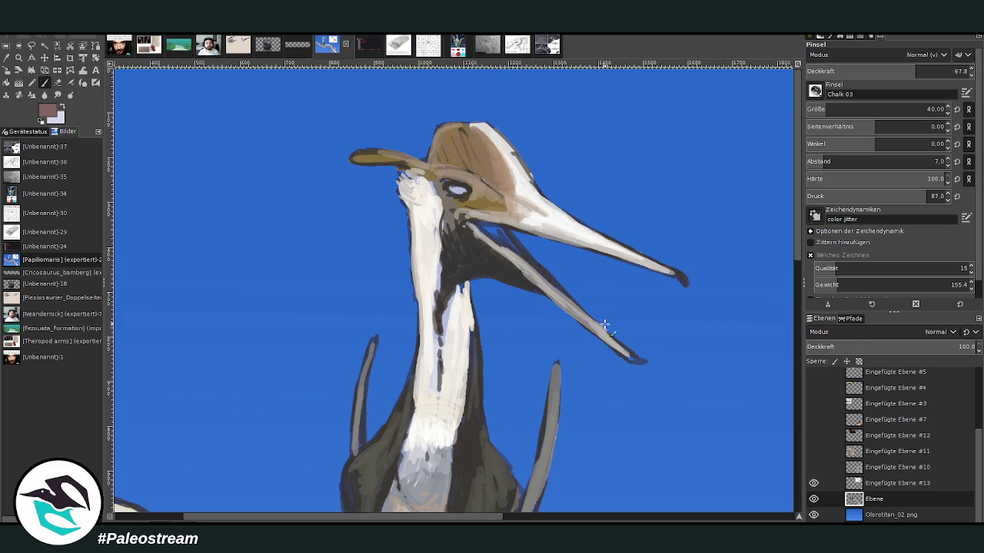
left_click_drag(603, 320, 512, 248)
mouse_move(626, 349)
left_mouse_down()
mouse_move(500, 228)
mouse_move(466, 222)
mouse_move(499, 245)
mouse_move(466, 218)
left_mouse_up()
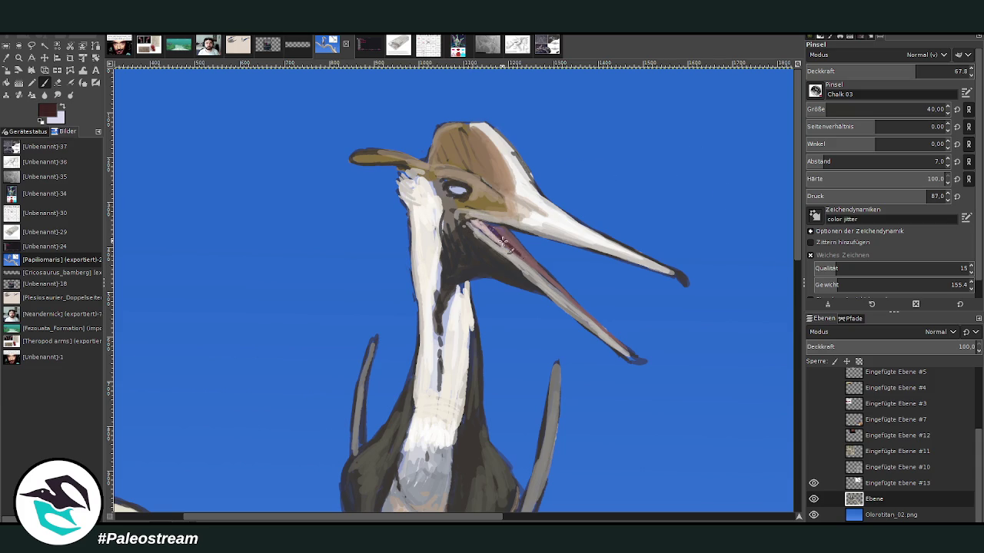
left_click(954, 71)
type("34.4")
key("Return")
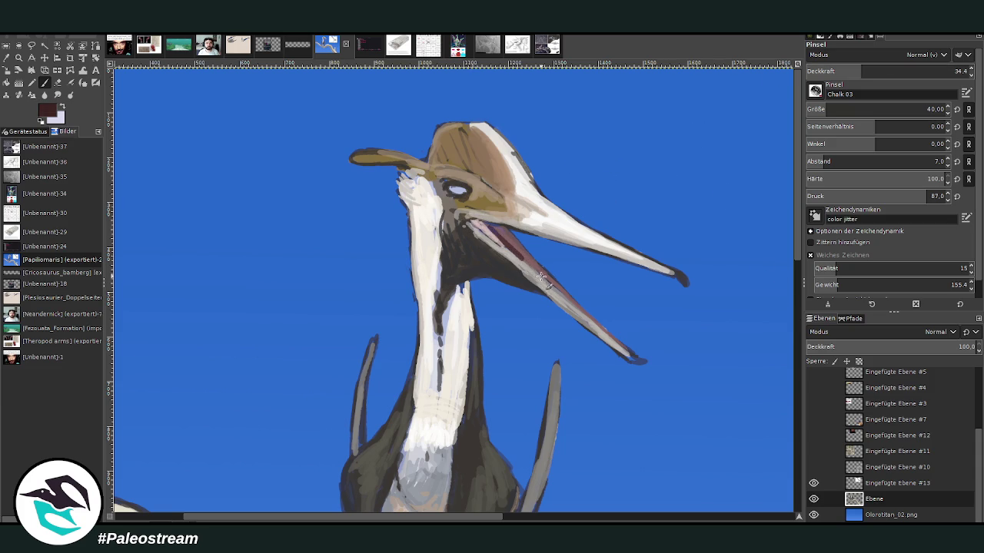
left_click_drag(501, 239, 485, 225)
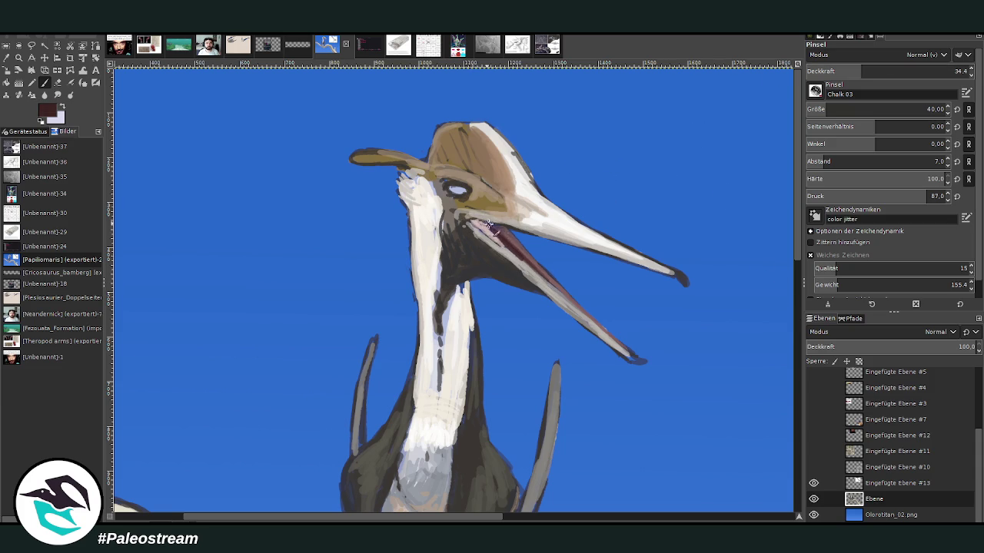
key("x")
left_click_drag(861, 71, 919, 71)
Step: With brush size 21, mark the upper beak tip and paint small white teeth on both beaks
left_click_drag(884, 109, 868, 109)
left_click_drag(391, 519, 463, 493)
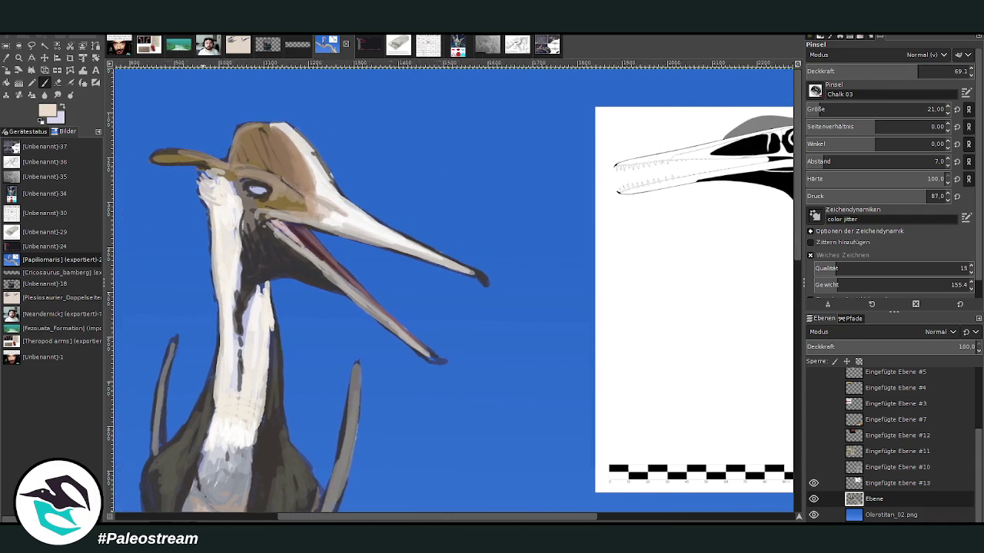
left_click(481, 278)
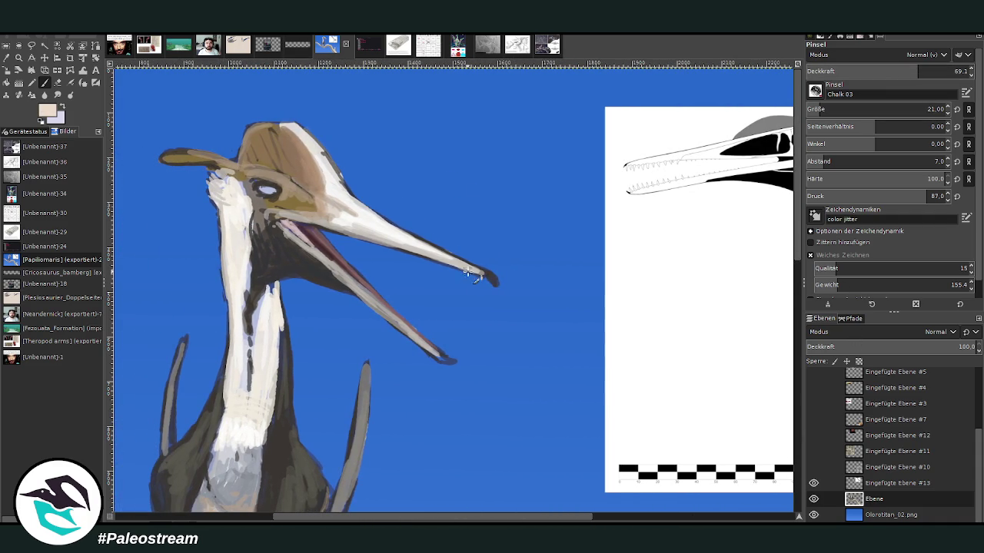
left_click_drag(474, 274, 464, 270)
left_click_drag(442, 267, 404, 258)
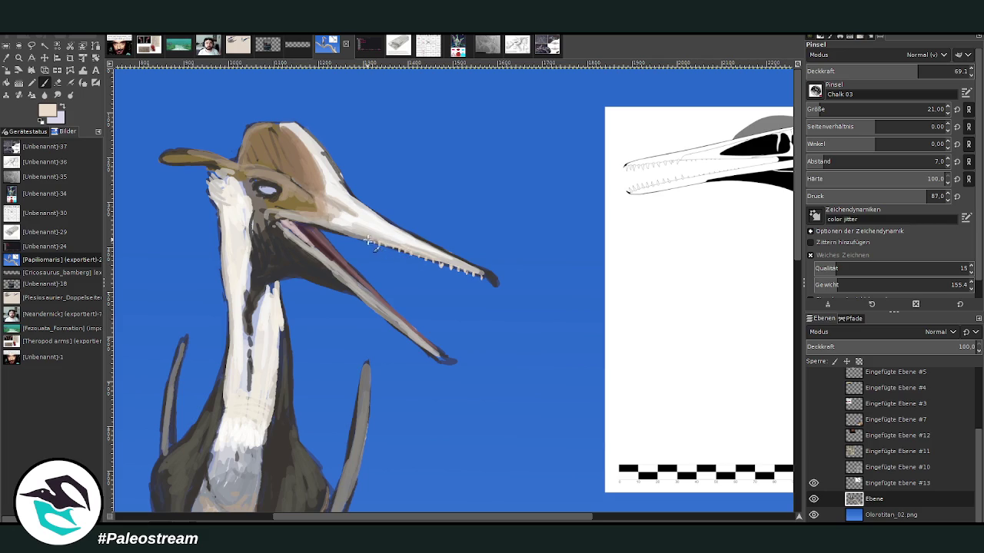
left_click_drag(433, 346, 440, 352)
Step: Sample the dark beak-tip colour and darken and broaden the lower beak tip
key("o")
left_click(490, 275)
key("p")
left_click_drag(445, 360, 435, 355)
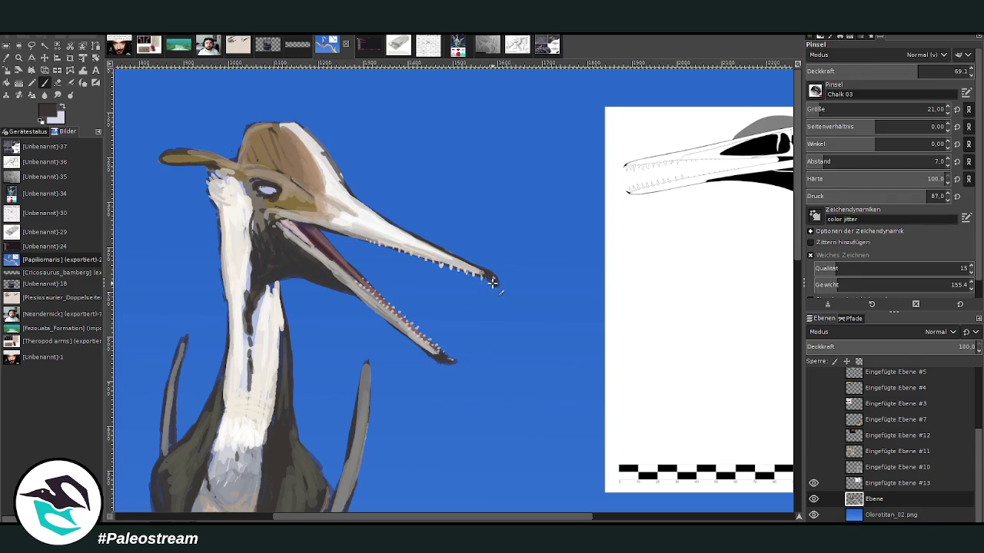
key("shift+e")
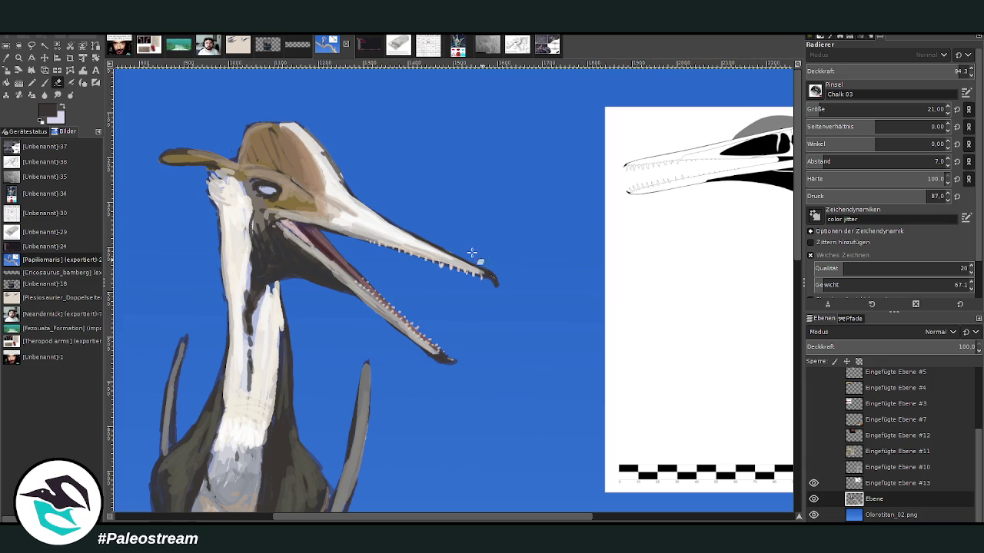
Step: Sample a light beak colour and paint pale strokes along the upper beak and crest at 40.4 opacity
left_click(7, 58)
left_click(444, 252)
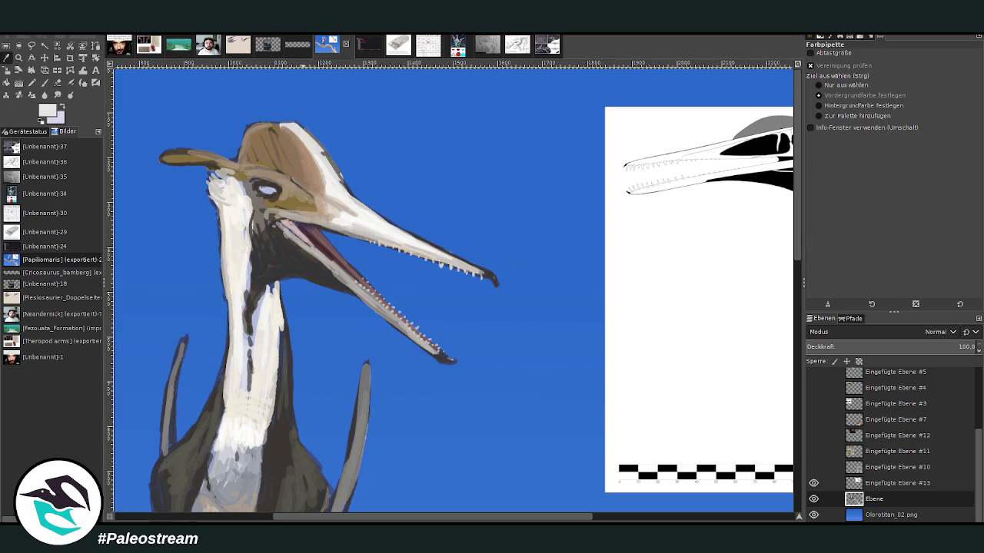
left_click(44, 82)
left_click_drag(475, 269, 388, 223)
left_click(872, 71)
left_click_drag(442, 250, 370, 214)
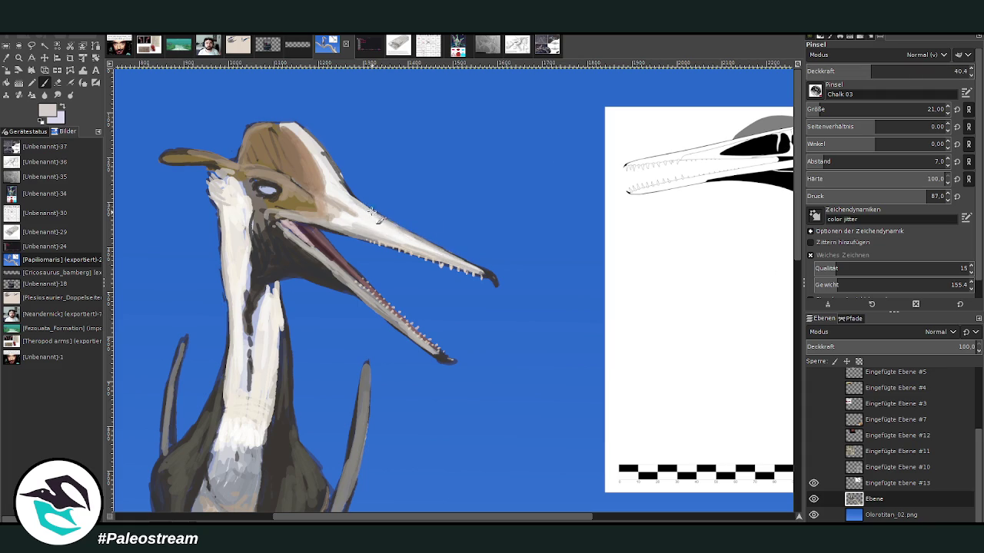
mouse_move(376, 210)
left_mouse_down()
mouse_move(315, 146)
mouse_move(338, 181)
mouse_move(321, 224)
left_mouse_up()
Step: At 64.0 opacity, paint light strokes along the crest edge and top
scroll(389, 521, "left", 3)
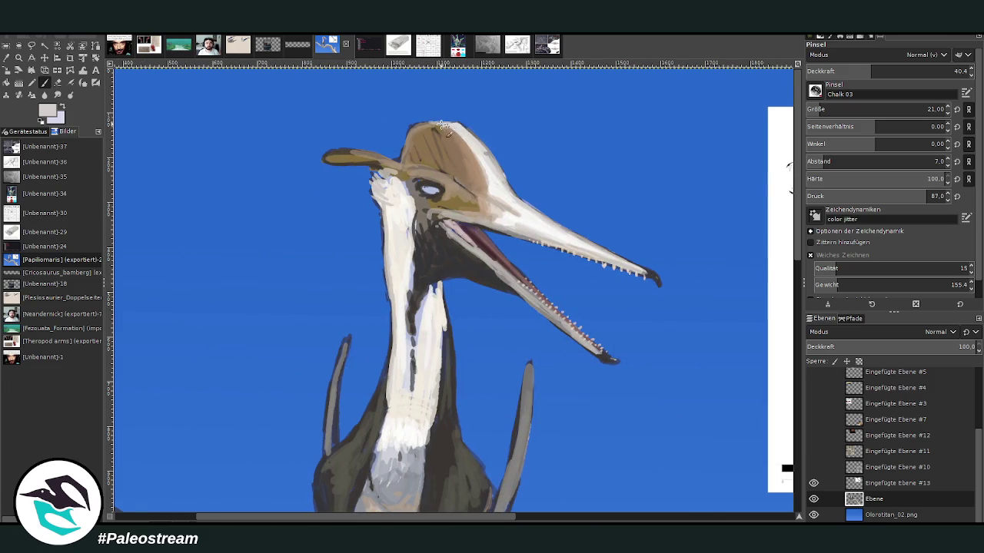
left_click(910, 71)
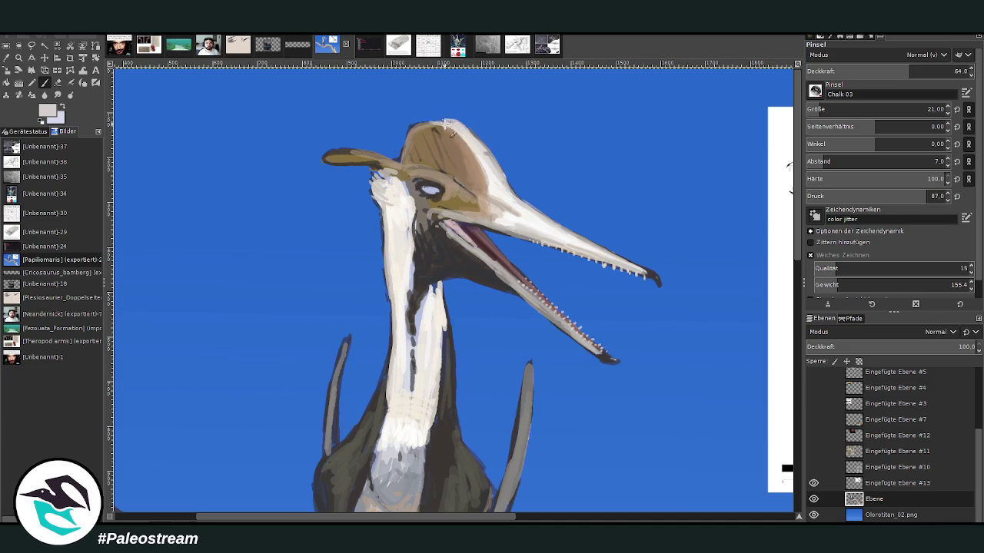
left_click_drag(469, 138, 488, 161)
mouse_move(441, 121)
left_mouse_down()
mouse_move(467, 136)
mouse_move(458, 130)
left_mouse_up()
Step: Sample the crest's tan and pale off-white and paint short strokes and faint marks on the crest
key("o")
left_click(471, 154)
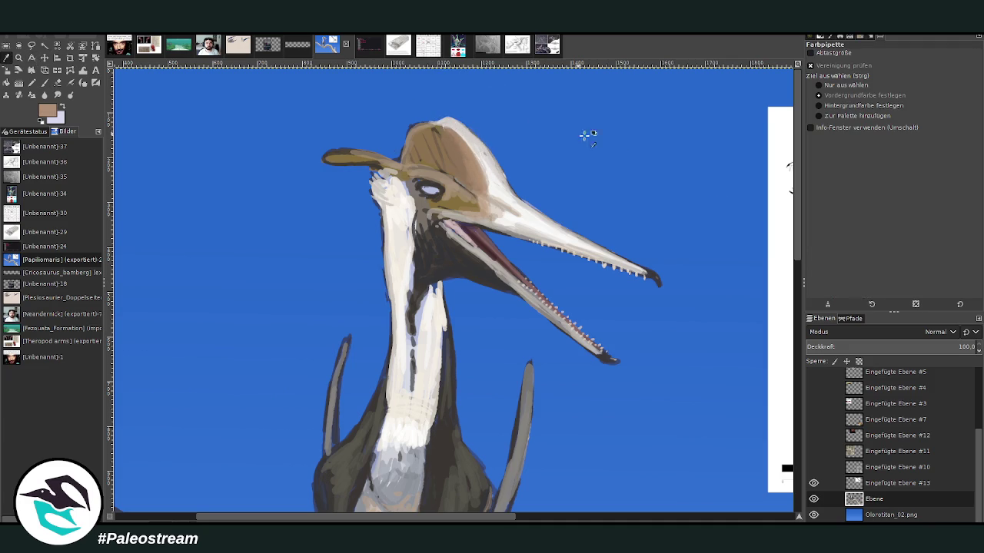
left_click(44, 82)
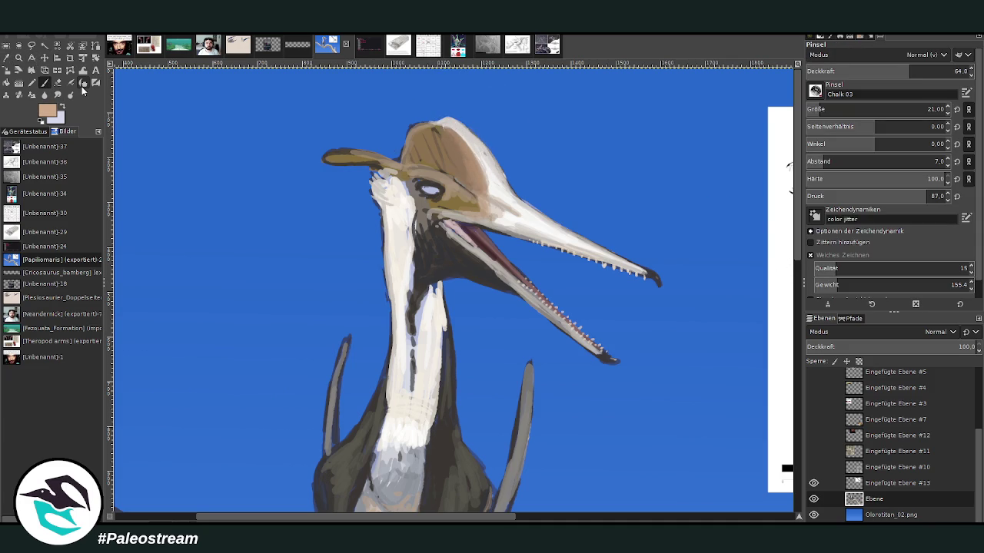
mouse_move(447, 137)
left_mouse_down()
mouse_move(425, 129)
mouse_move(437, 125)
mouse_move(453, 158)
left_mouse_up()
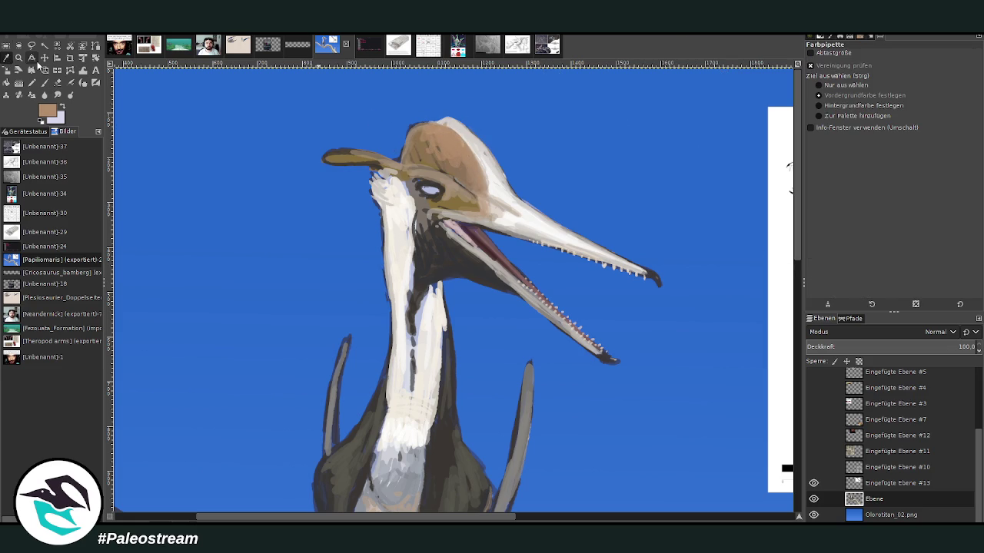
left_click(442, 101, "ctrl")
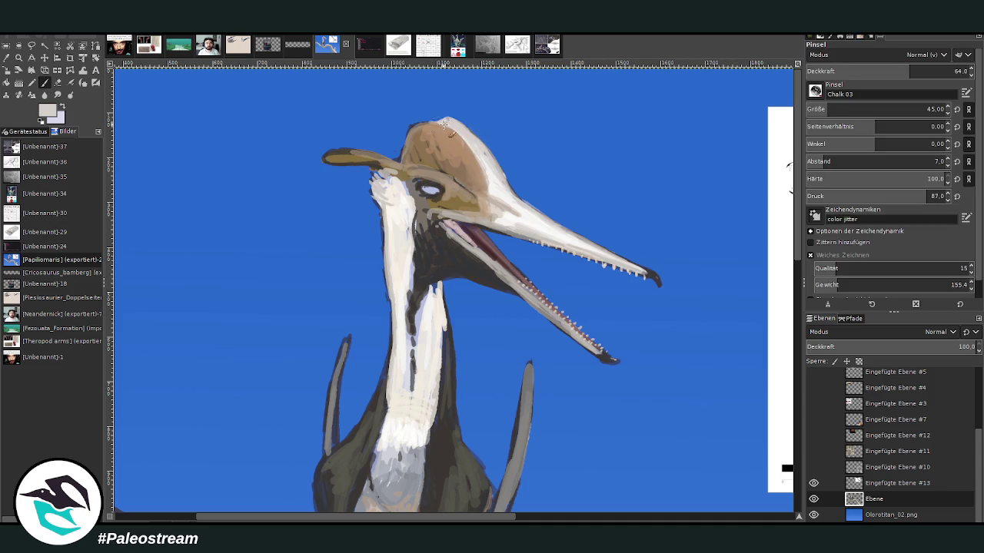
left_click_drag(435, 132, 441, 131)
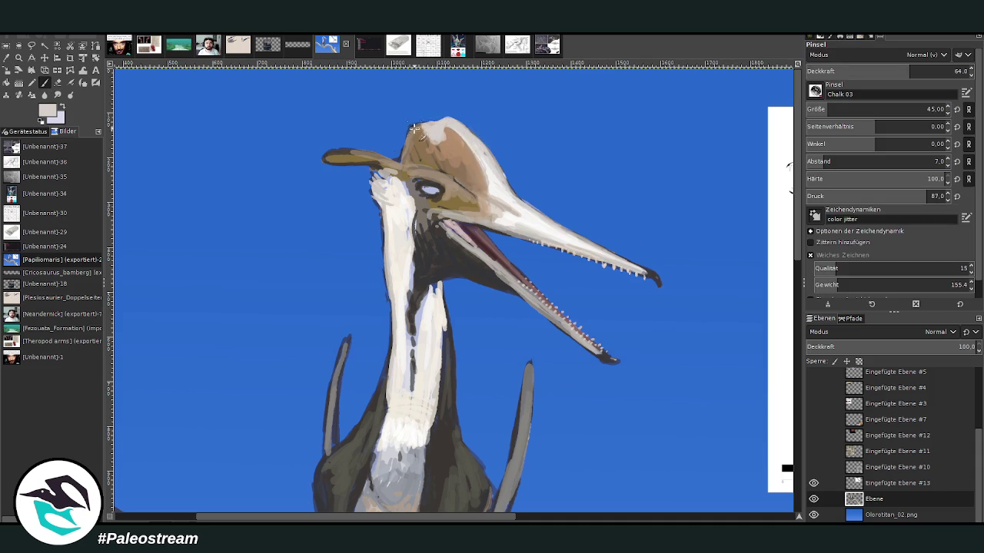
Step: At 76.0 opacity and size 11, lighten a crest patch and paint tan over the crest tip outline
left_click(931, 70)
left_click(816, 109)
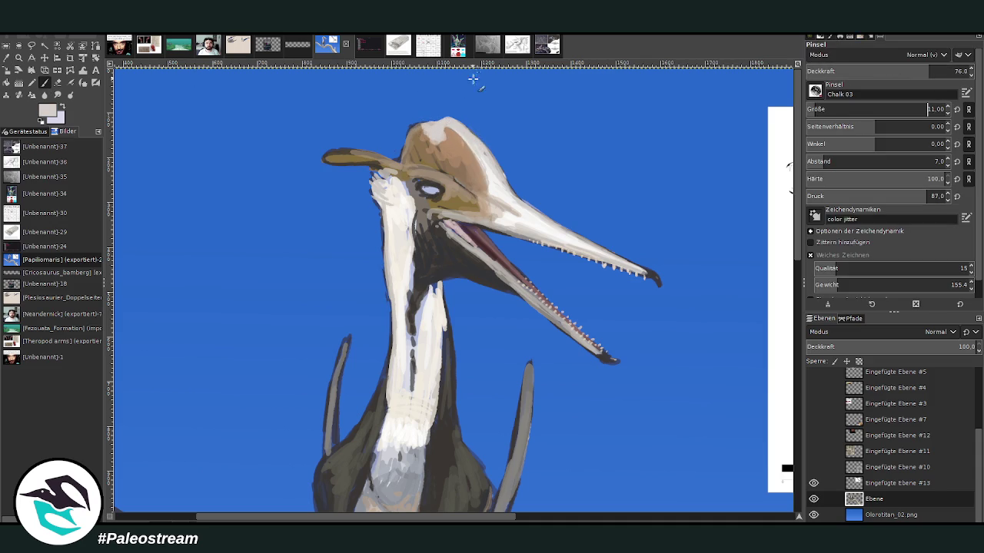
left_click_drag(378, 157, 357, 150)
key("o")
left_click(448, 158)
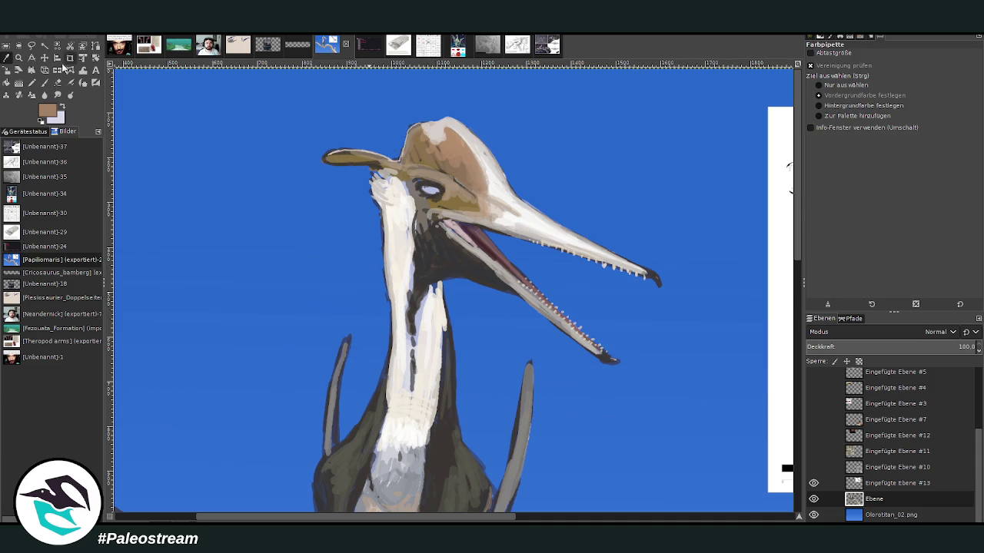
left_click(43, 83)
left_click_drag(380, 165, 326, 159)
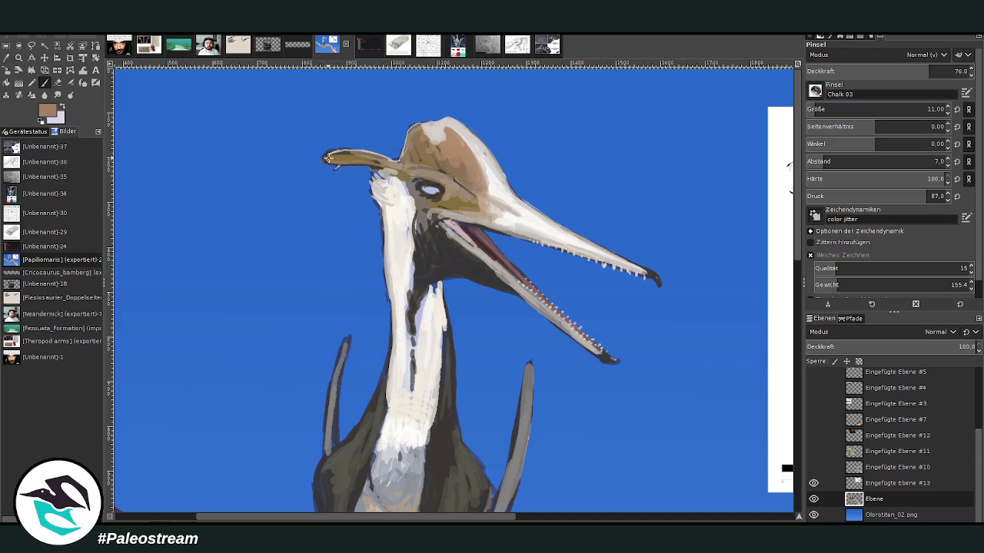
Step: Erase to smooth the crest tip, then lighten the eye edge and throat with grey and tan
key("shift+e")
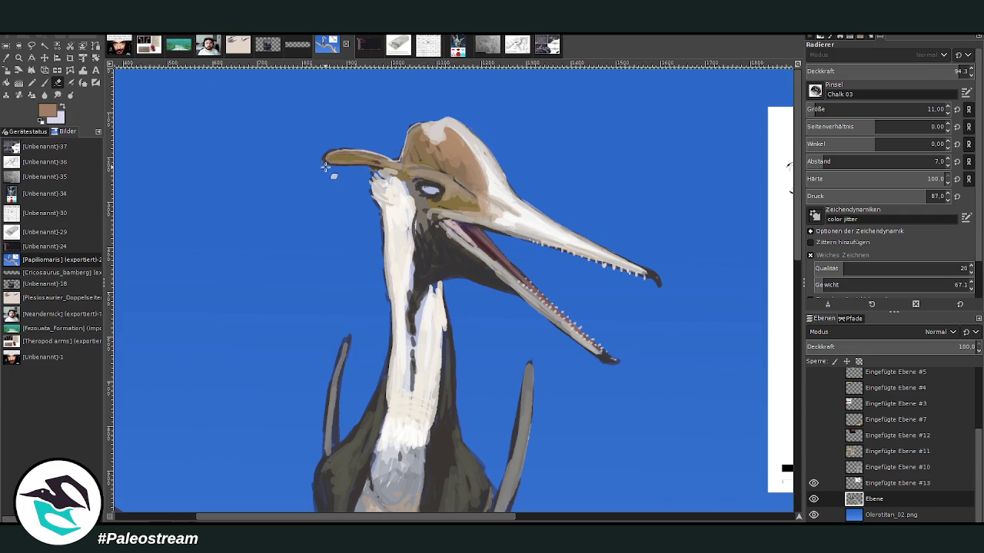
left_click_drag(330, 154, 326, 168)
key("p")
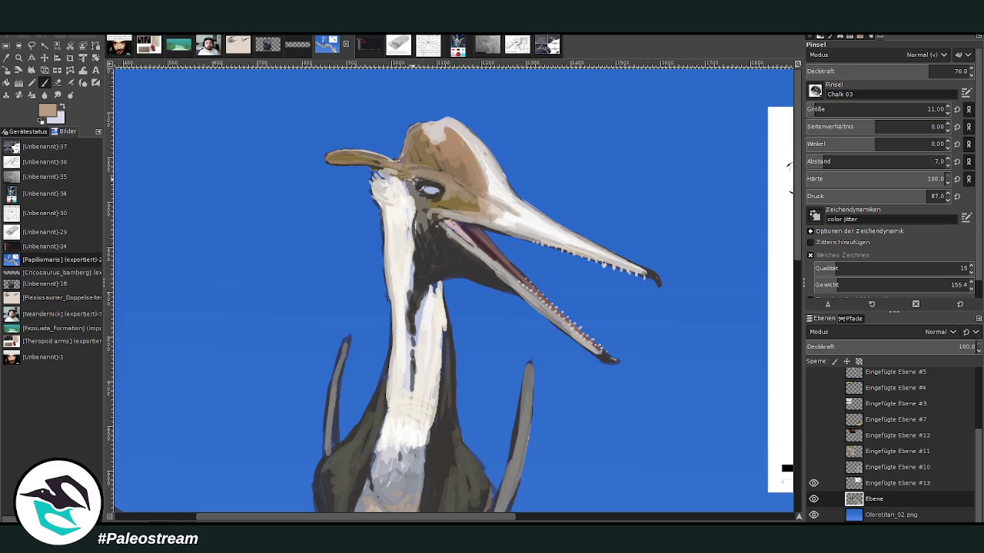
left_click_drag(414, 183, 437, 182)
left_click(773, 292, "ctrl")
mouse_move(420, 200)
left_mouse_down()
mouse_move(439, 234)
mouse_move(428, 224)
left_mouse_up()
left_click(772, 232, "ctrl")
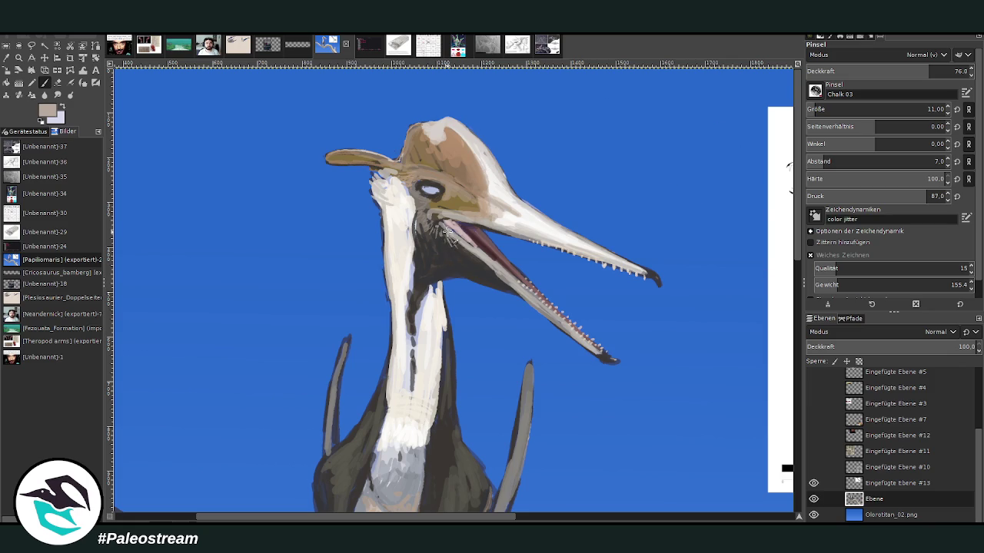
left_click_drag(450, 242, 425, 227)
Step: Sample a dark colour and paint dark strokes along the neck with brush size 35
key("o")
left_click(469, 260)
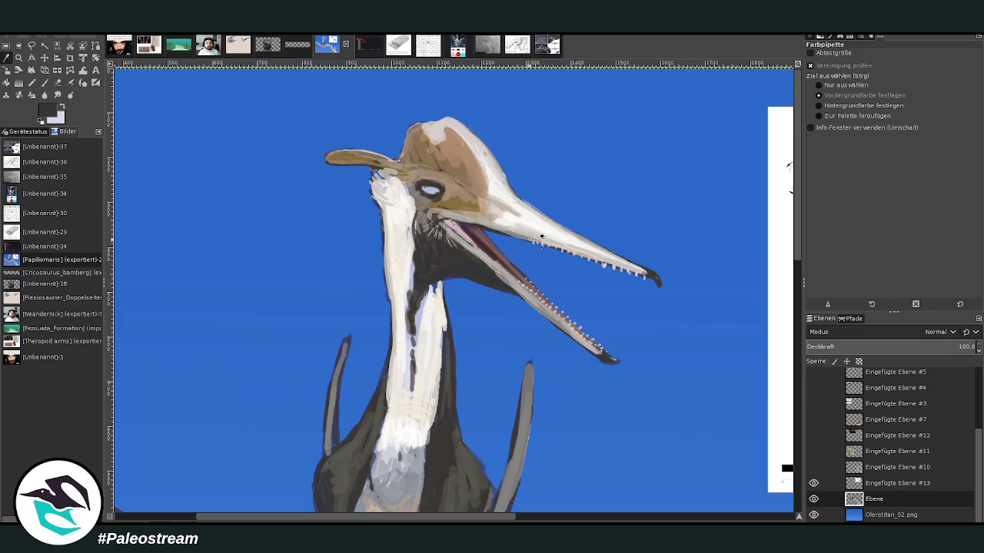
key("p")
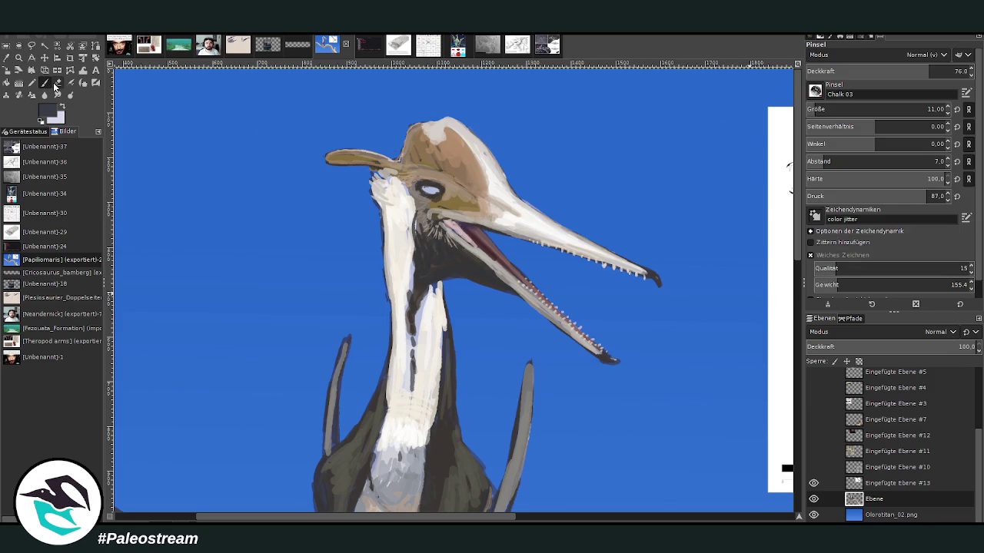
key("Tab")
type("35")
key("Return")
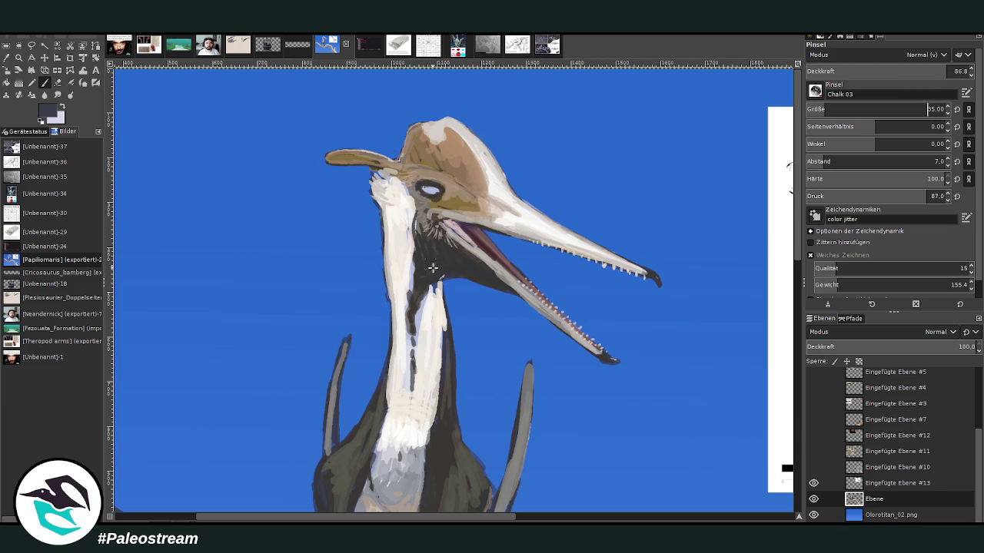
mouse_move(416, 300)
left_mouse_down()
mouse_move(414, 366)
mouse_move(415, 274)
left_mouse_up()
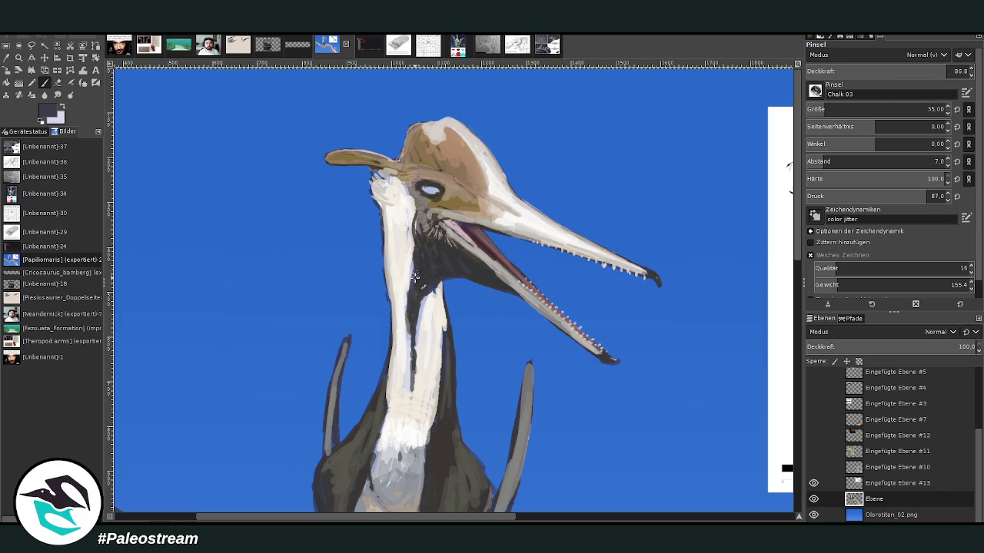
left_click(774, 284, "ctrl")
scroll(783, 150, "down", 3)
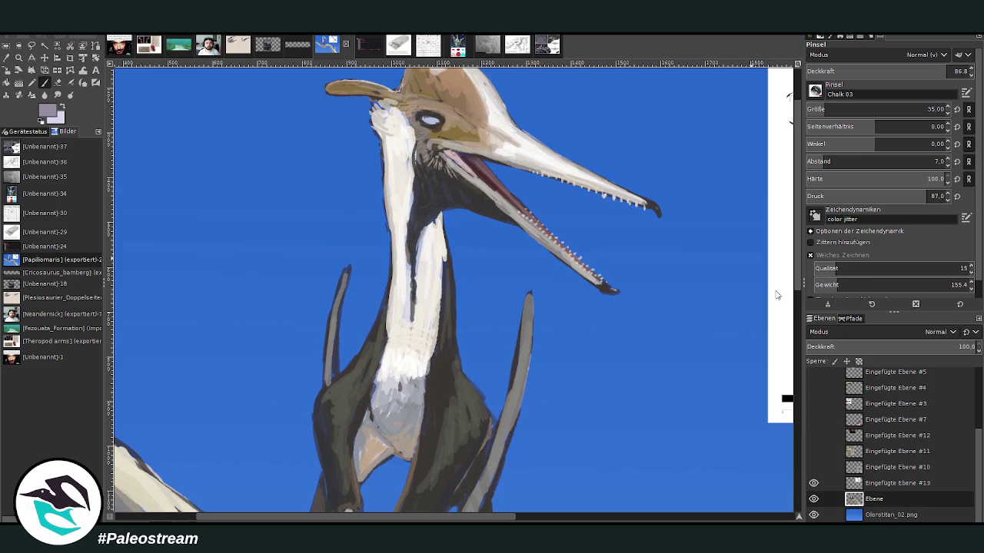
Step: At brush size 15, repaint the neck's edges and add light strokes below the jaw
left_click(814, 109)
mouse_move(438, 234)
left_mouse_down()
mouse_move(427, 223)
mouse_move(415, 265)
left_mouse_up()
mouse_move(411, 223)
left_mouse_down()
mouse_move(415, 177)
mouse_move(408, 229)
left_mouse_up()
key("o")
left_click(438, 254)
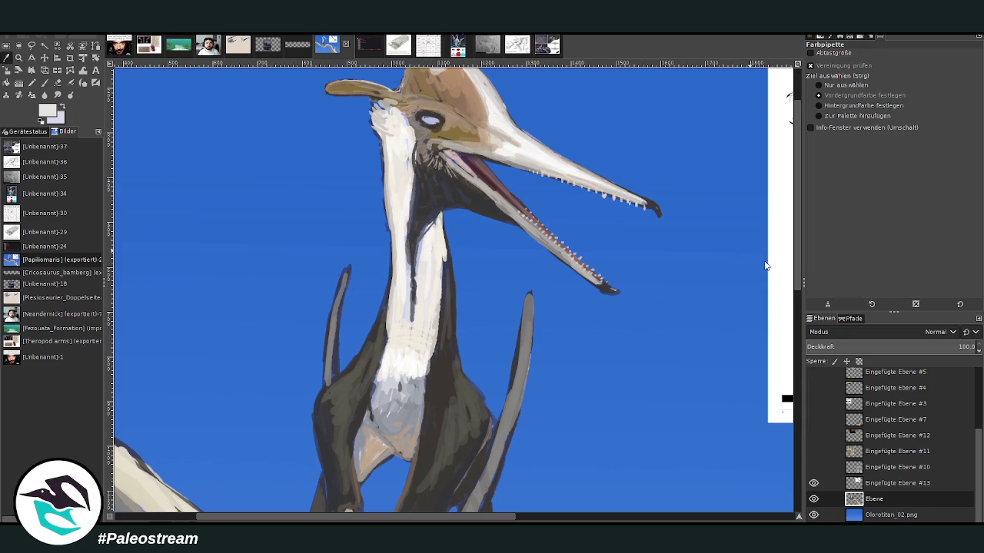
left_click(44, 82)
mouse_move(427, 242)
left_mouse_down()
mouse_move(440, 220)
mouse_move(445, 284)
mouse_move(440, 229)
mouse_move(435, 267)
left_mouse_up()
Step: Shade the lower chest with grey-white and brighten and extend the white chest
left_click_drag(422, 379, 376, 393)
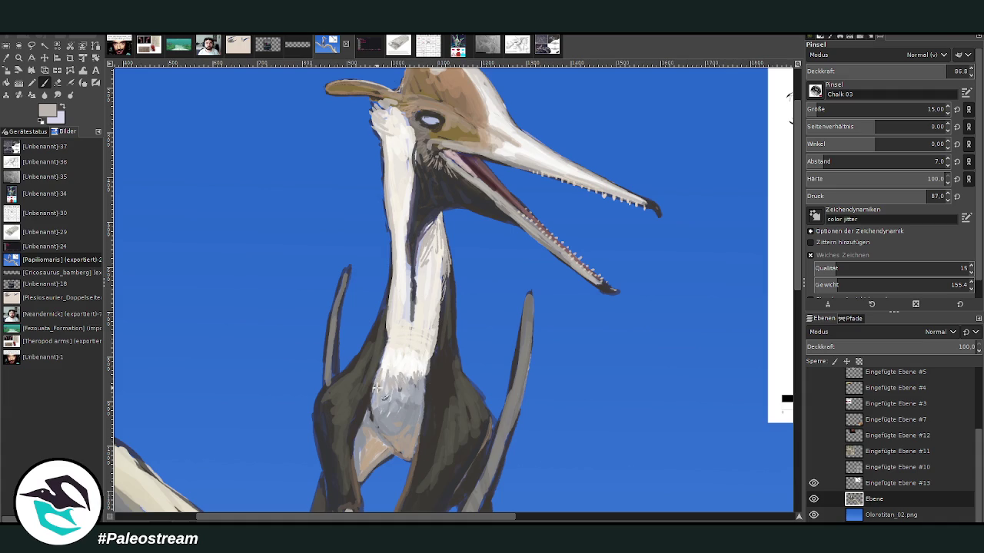
scroll(791, 200, "down", 2)
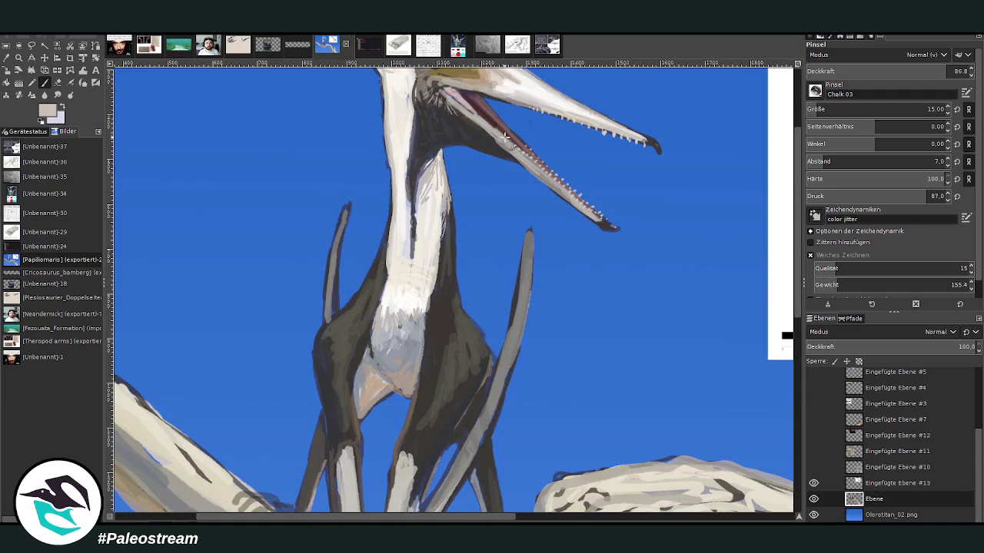
left_click_drag(377, 347, 371, 355)
mouse_move(376, 327)
left_mouse_down()
mouse_move(395, 276)
mouse_move(434, 318)
mouse_move(428, 330)
left_mouse_up()
mouse_move(441, 265)
left_mouse_down()
mouse_move(427, 335)
mouse_move(421, 304)
mouse_move(381, 296)
left_mouse_up()
Step: Smooth and lighten the neck's white paint with a light cream colour
left_click(772, 267, "ctrl")
left_click_drag(405, 296, 400, 219)
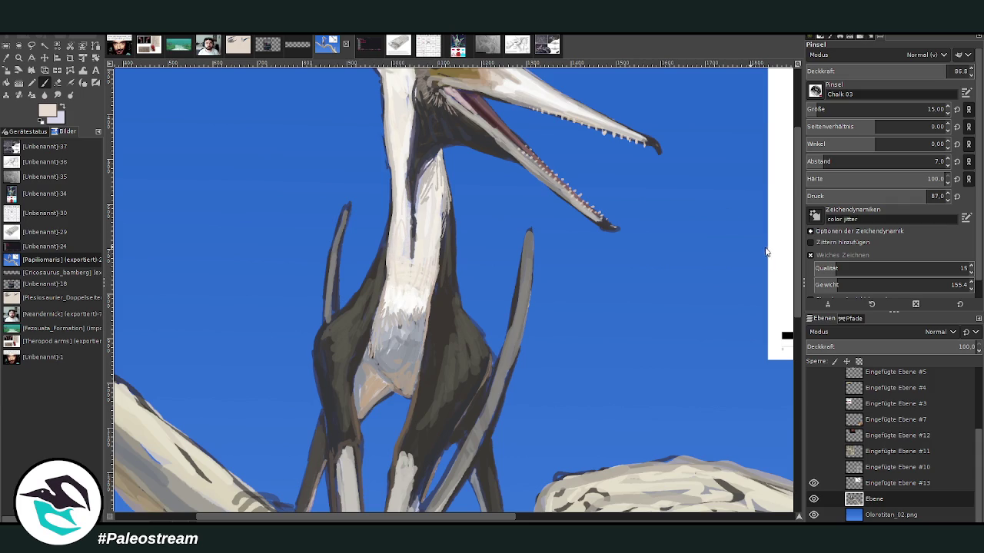
scroll(428, 181, "up", 2)
mouse_move(396, 281)
left_mouse_down()
mouse_move(383, 142)
mouse_move(399, 123)
mouse_move(384, 119)
left_mouse_up()
left_click(692, 91, "ctrl")
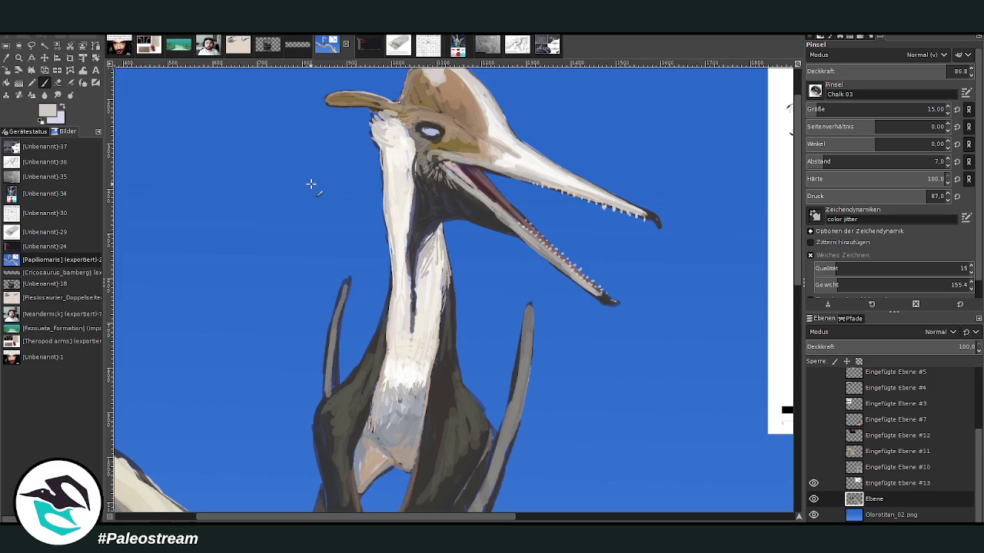
scroll(310, 184, "down", 1)
scroll(310, 185, "down", 3)
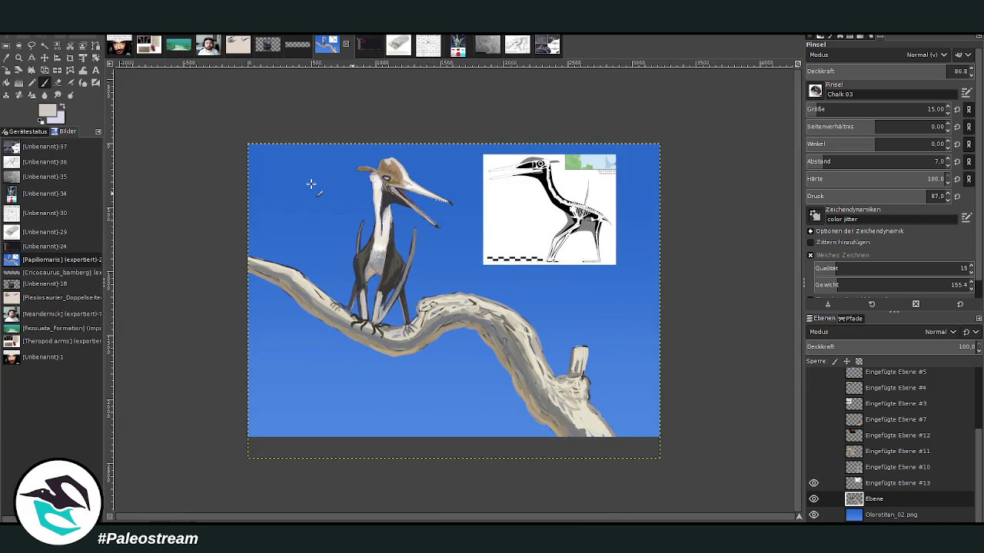
Step: Zoom into the feet and paint dark claws on the right and middle feet with a smaller brush
left_click(18, 57)
left_click_drag(334, 252, 439, 369)
key("o")
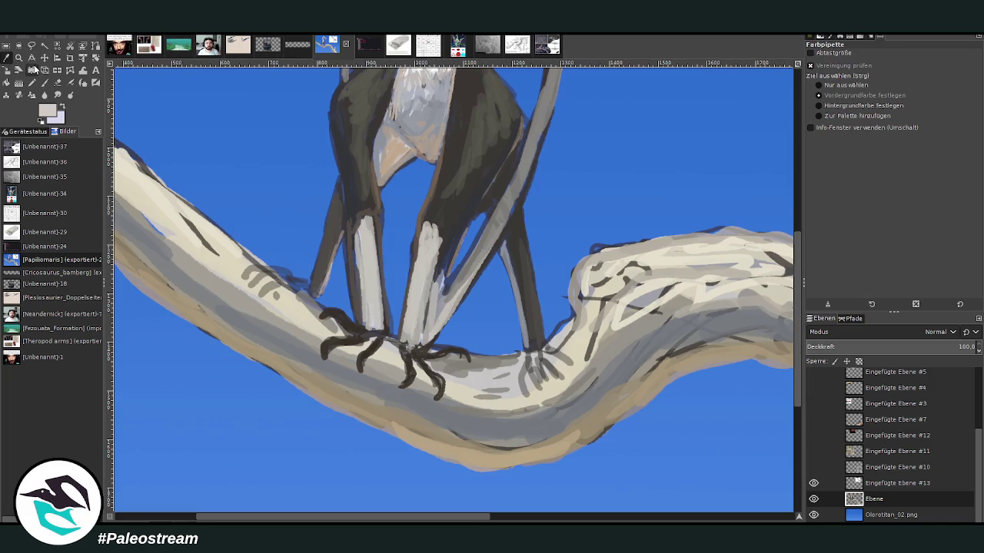
left_click(520, 286)
key("p")
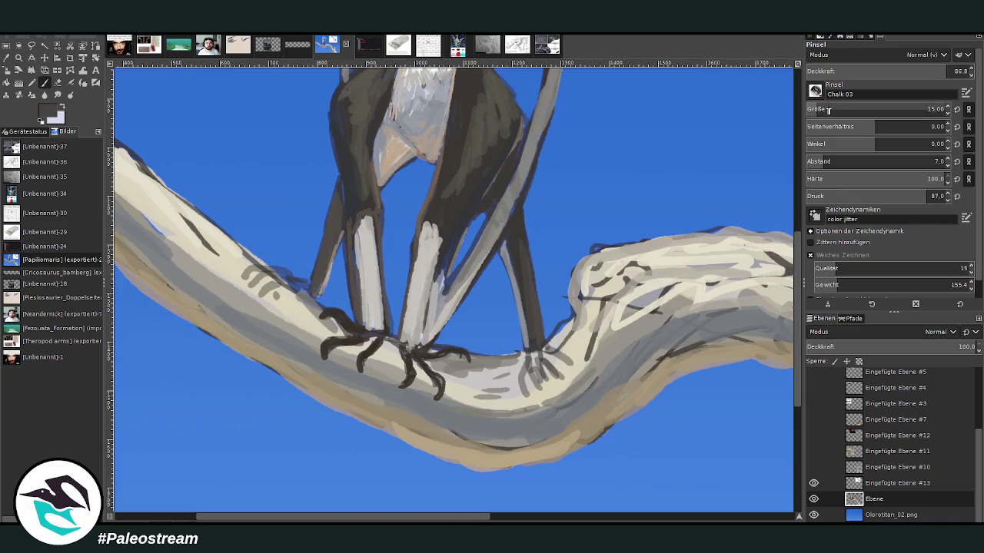
key("bracketleft")
key("bracketleft")
key("bracketleft")
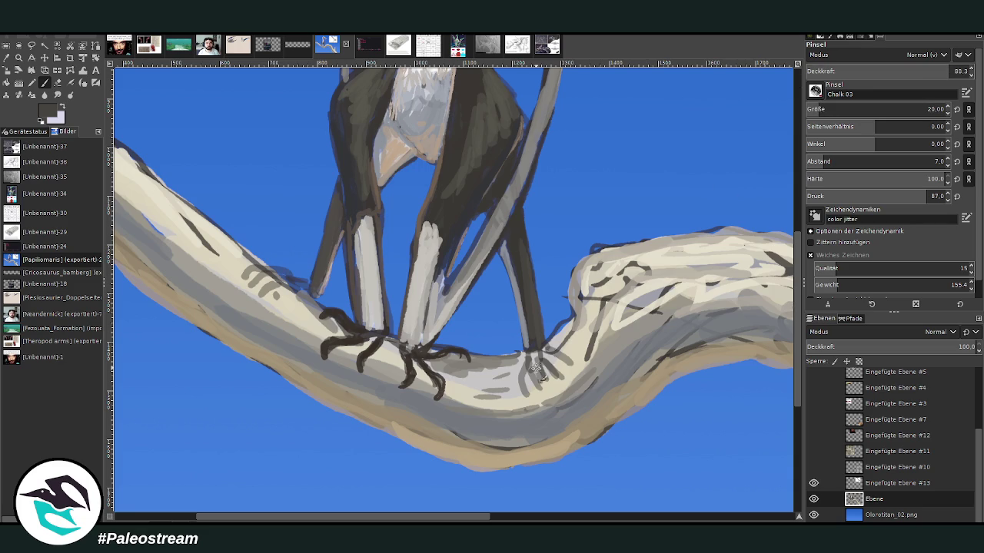
key("bracketleft")
key("bracketleft")
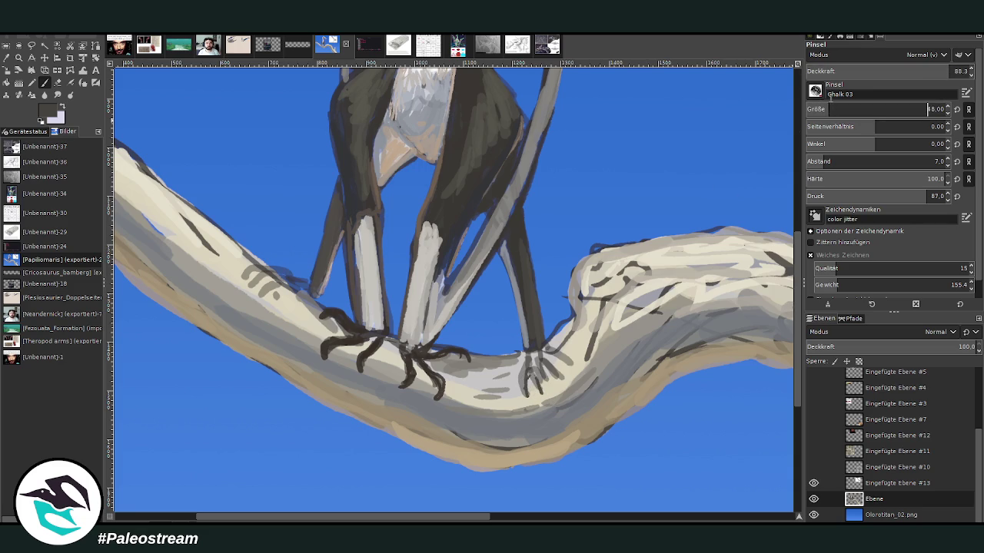
mouse_move(539, 396)
left_mouse_down()
mouse_move(533, 375)
mouse_move(569, 391)
mouse_move(566, 361)
mouse_move(538, 353)
mouse_move(548, 375)
mouse_move(529, 372)
mouse_move(542, 366)
mouse_move(525, 401)
left_mouse_up()
mouse_move(415, 350)
left_mouse_down()
mouse_move(415, 372)
mouse_move(441, 370)
left_mouse_up()
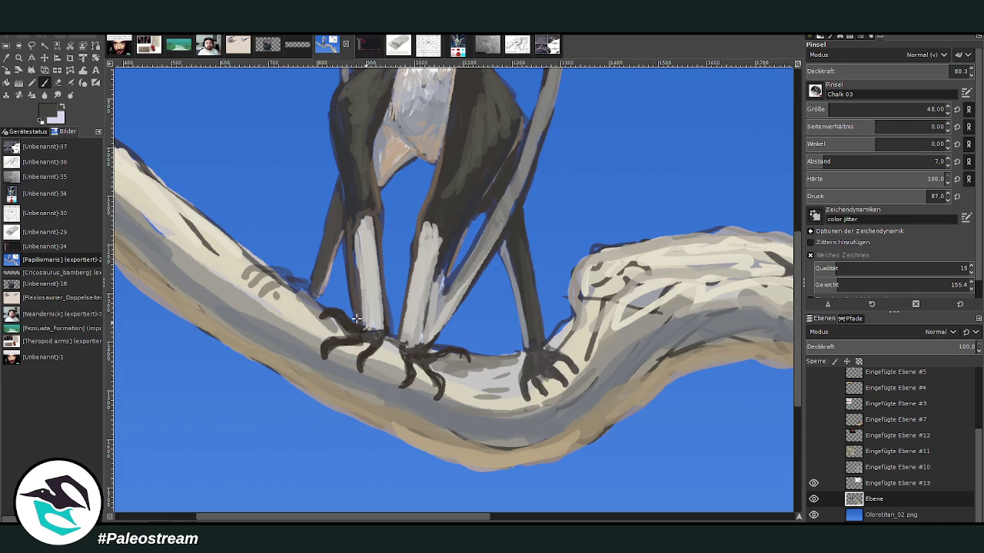
Step: Add dark marks on the branch by the left foot, then zoom back out to the whole painting
mouse_move(280, 284)
left_mouse_down()
mouse_move(262, 300)
mouse_move(286, 304)
mouse_move(254, 286)
mouse_move(308, 286)
mouse_move(274, 274)
left_mouse_up()
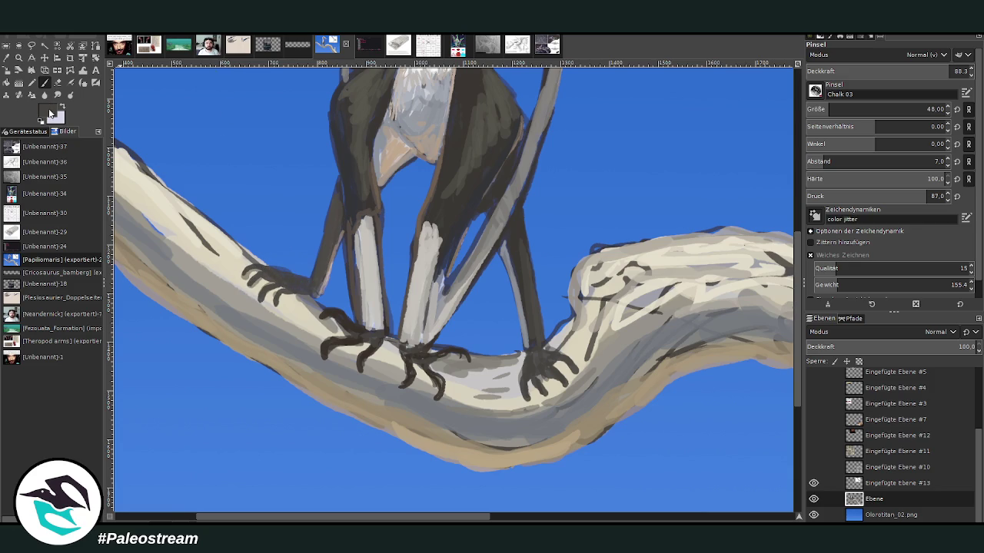
left_click(773, 304, "ctrl")
key("less")
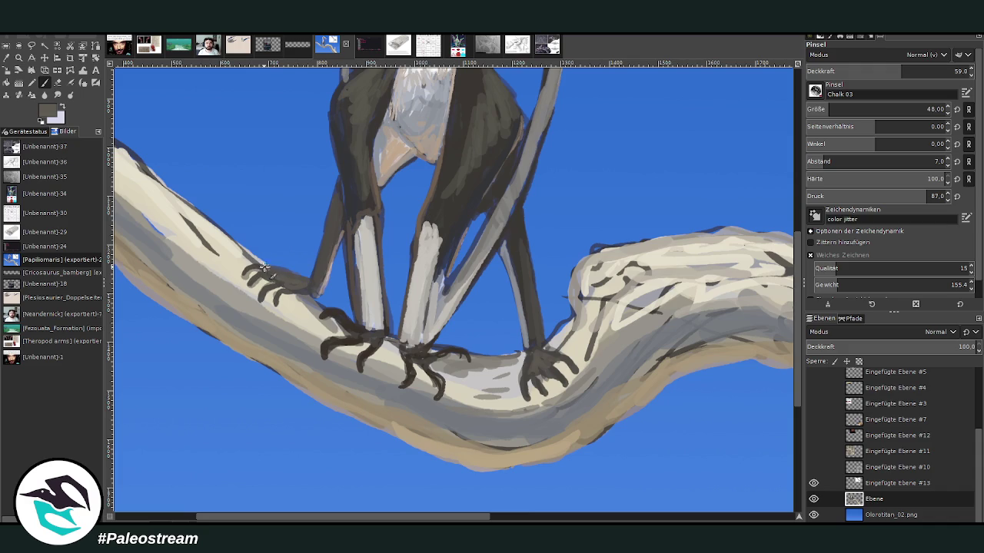
key("minus")
key("minus")
key("minus")
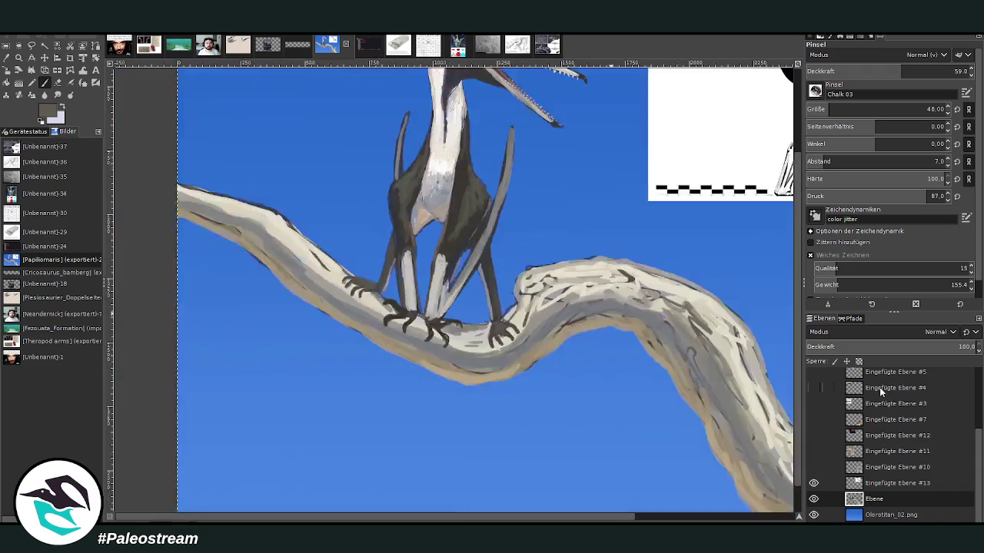
key("minus")
left_click(19, 57)
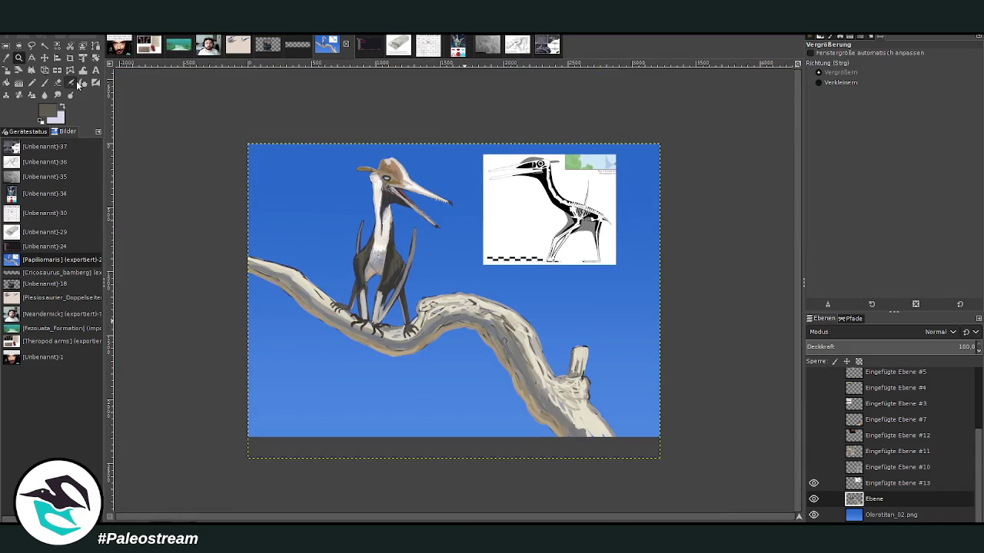
left_click(585, 293)
left_click(45, 82)
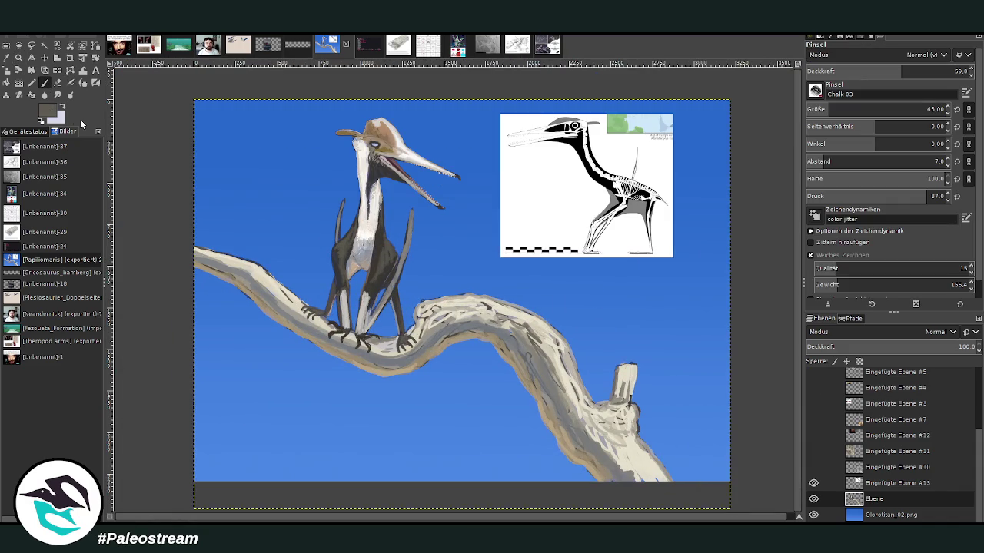
Step: Set the brush to Lighten only mode at 56.2 opacity
key("x")
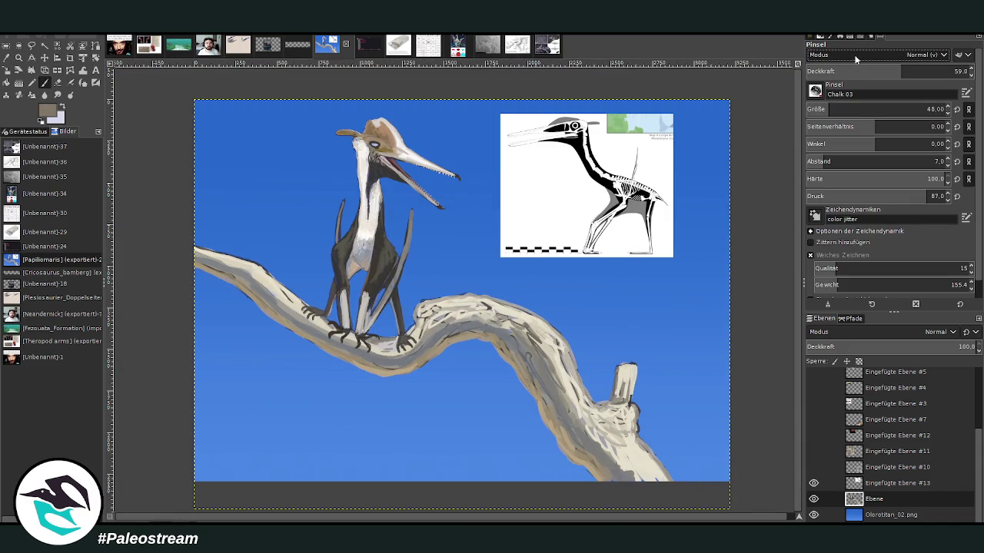
scroll(884, 55, "down", 4)
left_click(886, 109)
left_click(861, 71)
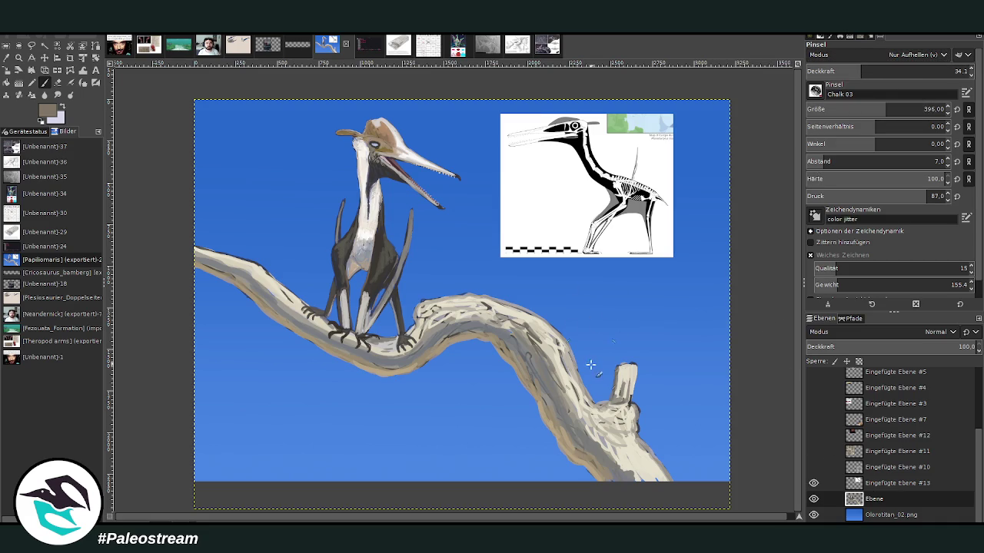
left_click(898, 71)
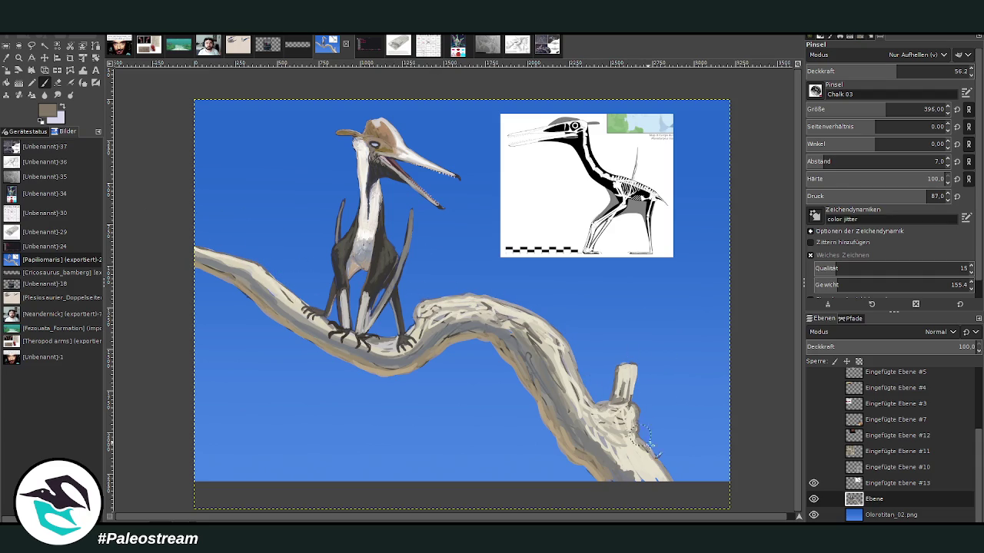
Step: Select the Olorotitan_02.png layer and hide the skeleton reference image
left_click(869, 516)
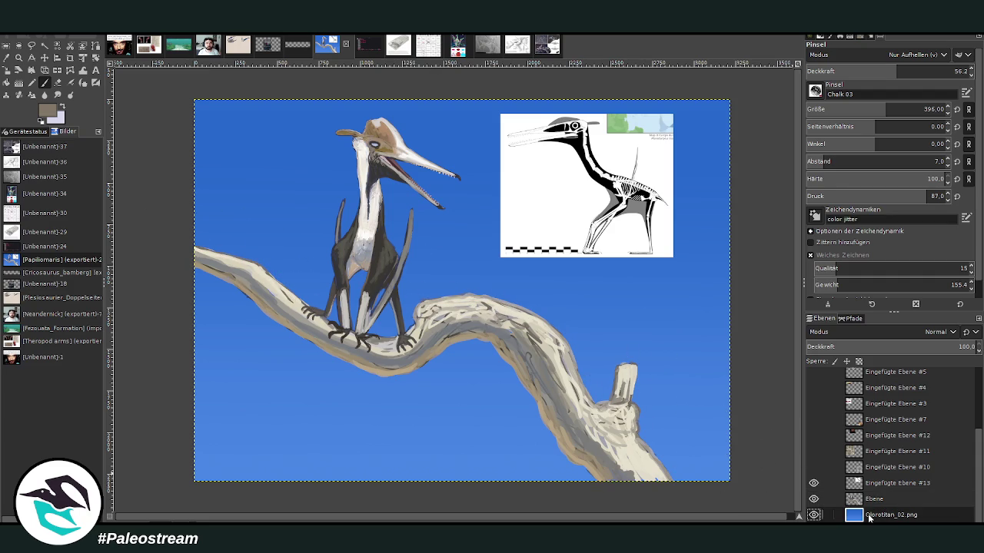
key("minus")
key("plus")
key("plus")
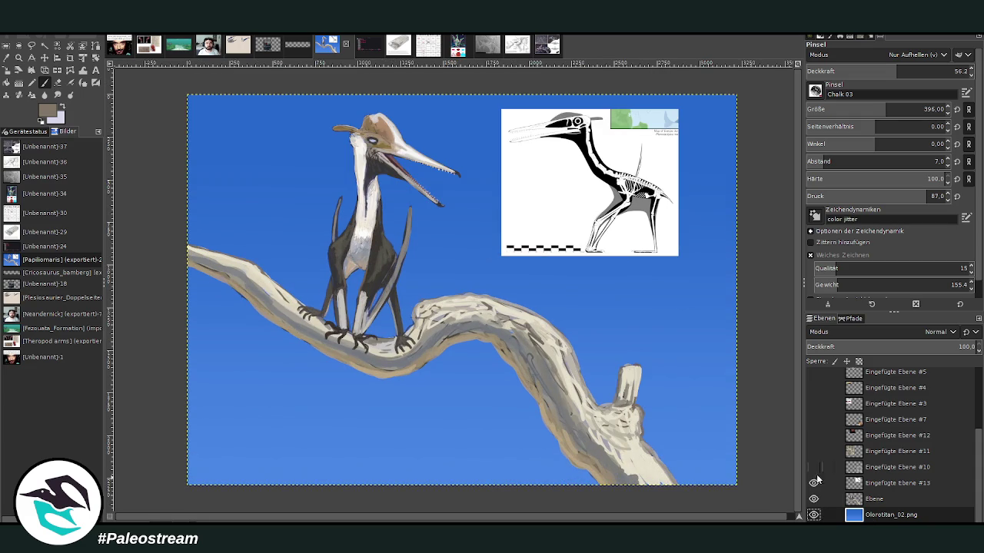
left_click(813, 483)
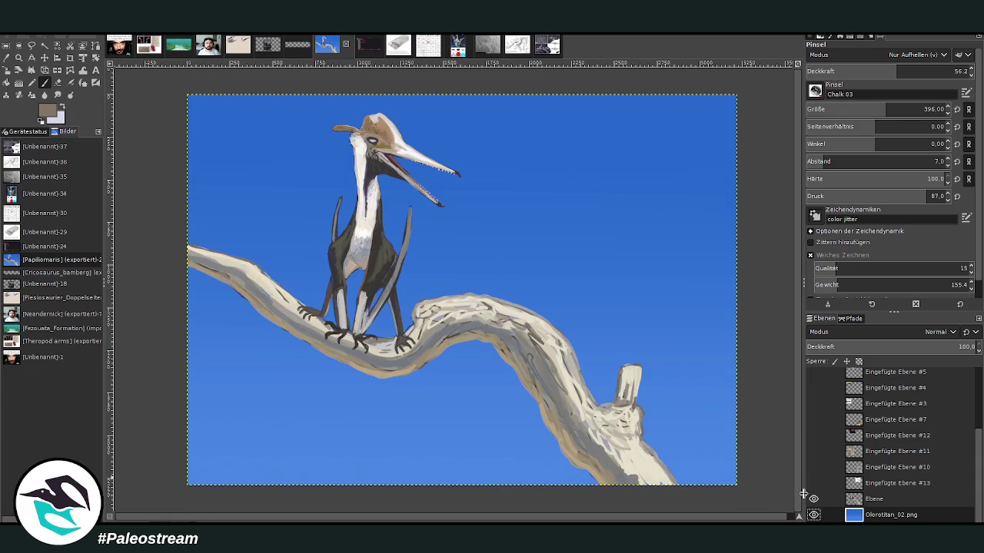
key("o")
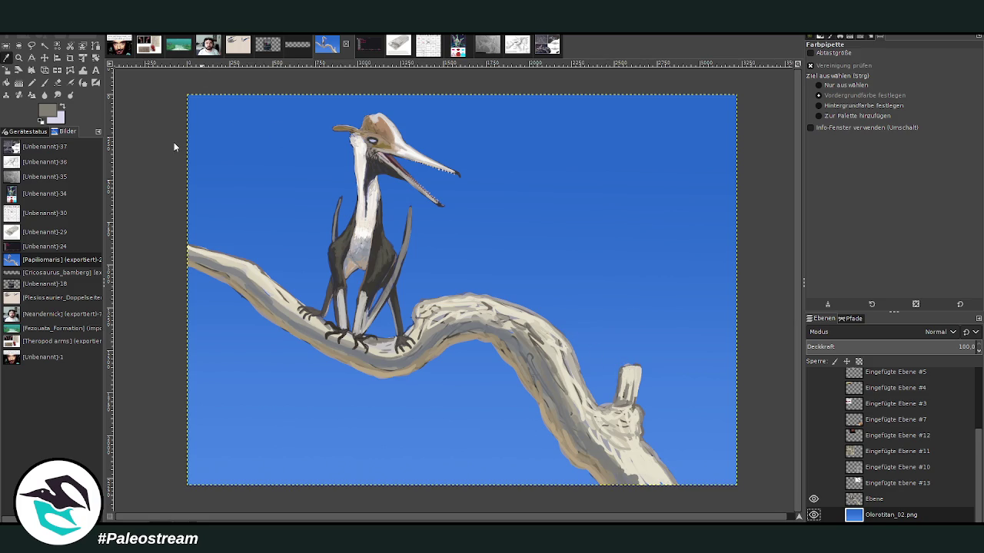
Step: Darken the branch on the Ebene layer with Curves, merge it down, and mark the whole image for cropping
key("ctrl+m")
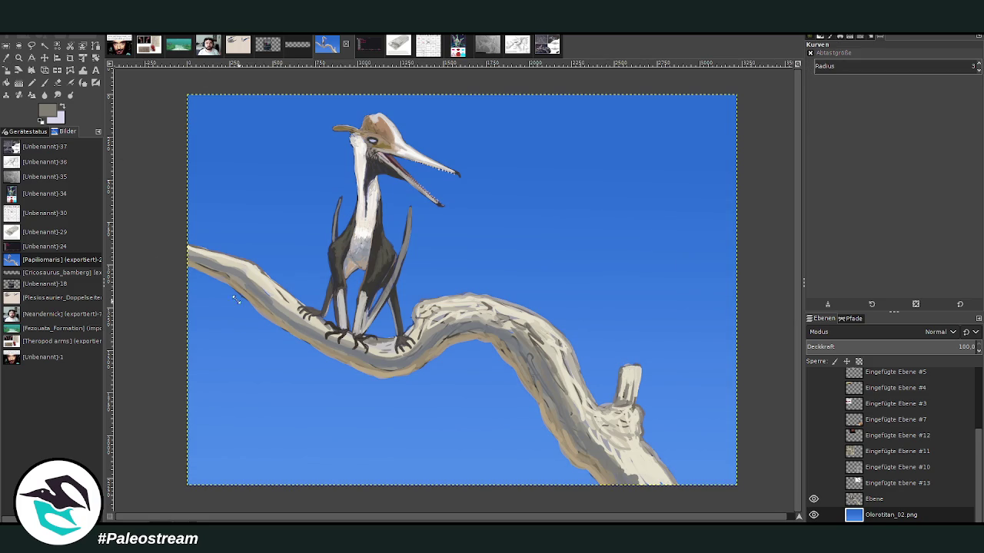
left_click(866, 499)
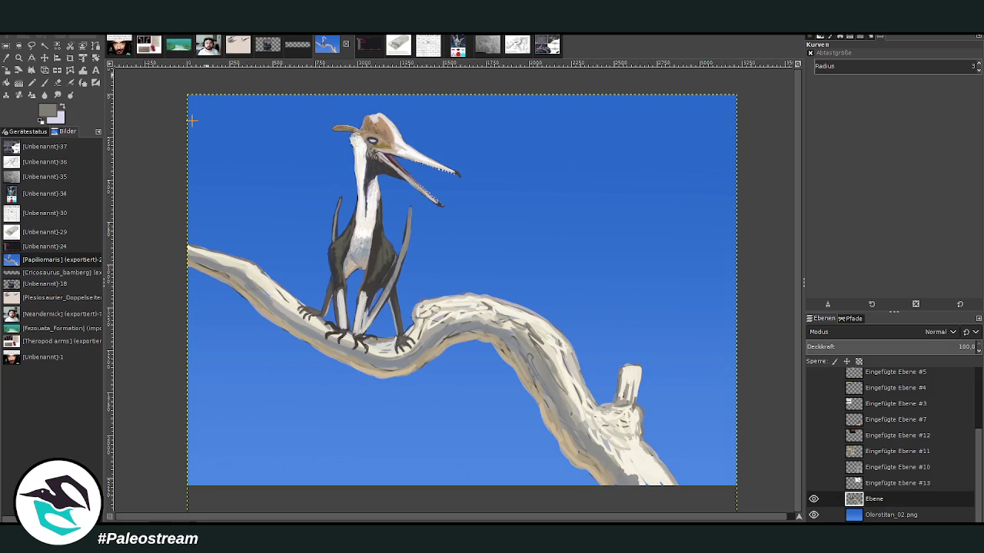
key("ctrl+z")
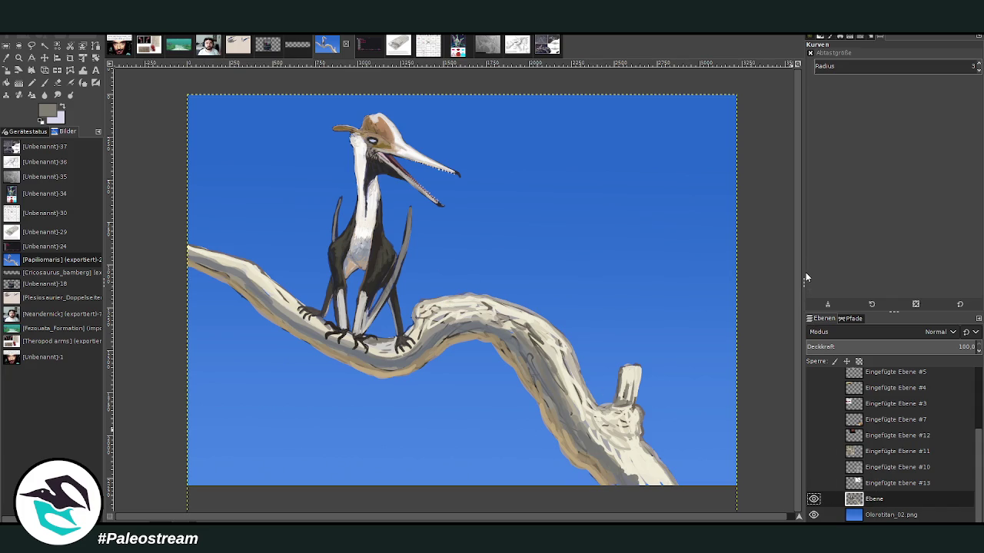
key("ctrl+z")
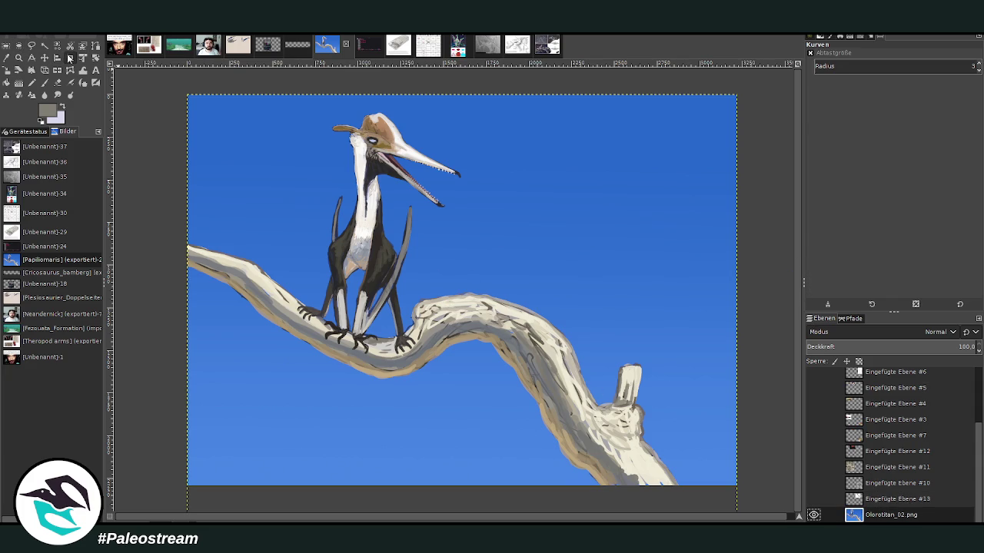
left_click(67, 59)
mouse_move(184, 95)
left_mouse_down()
mouse_move(706, 486)
mouse_move(727, 468)
left_mouse_up()
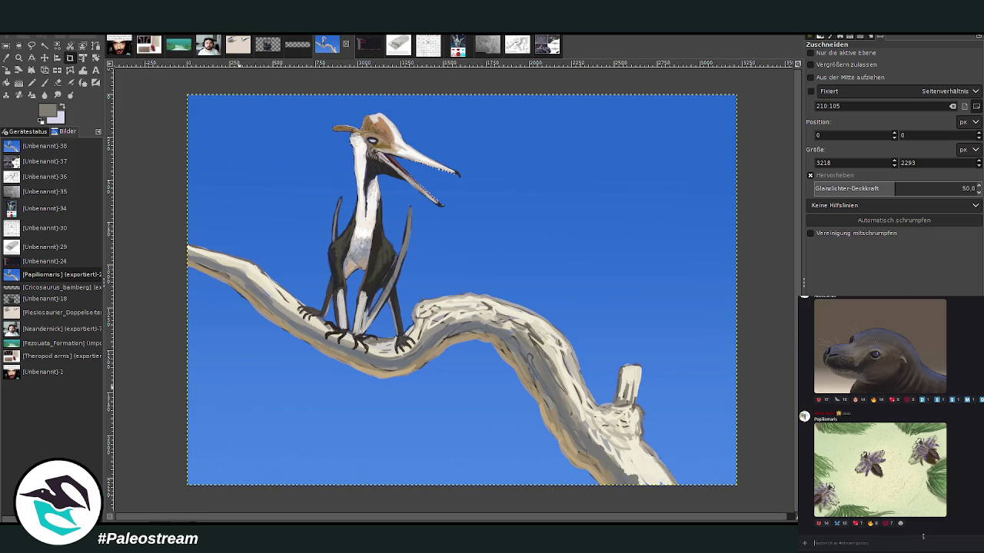
key("ctrl+v")
type("P")
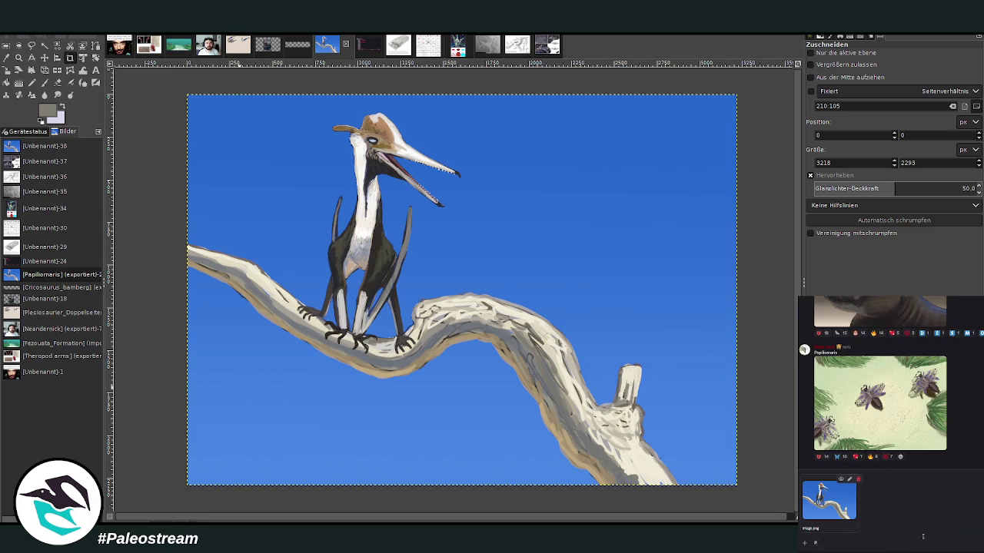
type("terodactylus")
key("Return")
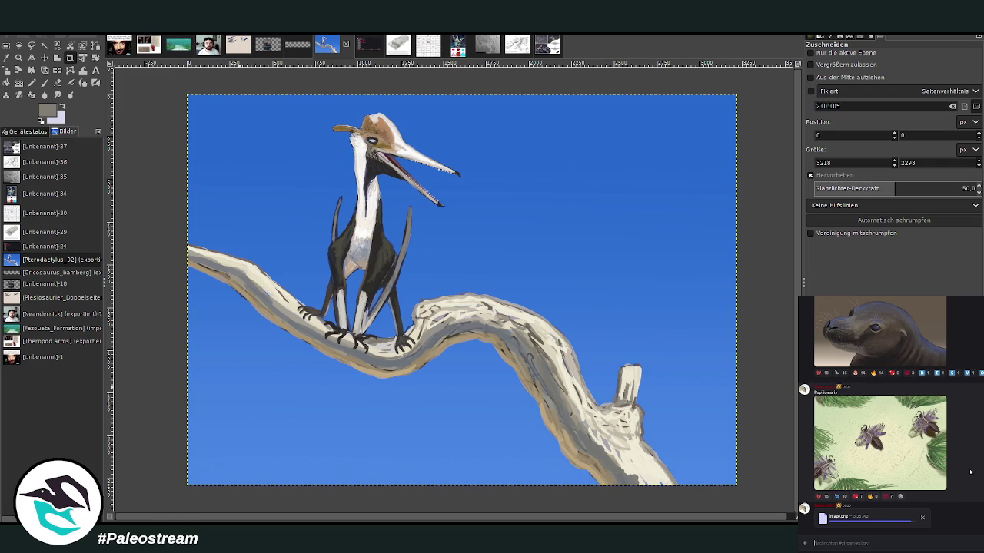
scroll(892, 415, "up", 3)
scroll(892, 415, "up", 2)
scroll(891, 415, "up", 3)
scroll(891, 415, "up", 3)
scroll(891, 414, "up", 3)
scroll(891, 415, "up", 2)
scroll(891, 415, "up", 2)
scroll(892, 415, "up", 2)
scroll(891, 415, "up", 2)
scroll(892, 415, "up", 2)
scroll(891, 415, "up", 2)
scroll(892, 415, "up", 2)
scroll(891, 415, "up", 2)
scroll(892, 415, "up", 2)
scroll(891, 415, "up", 2)
scroll(892, 415, "up", 2)
scroll(891, 415, "up", 2)
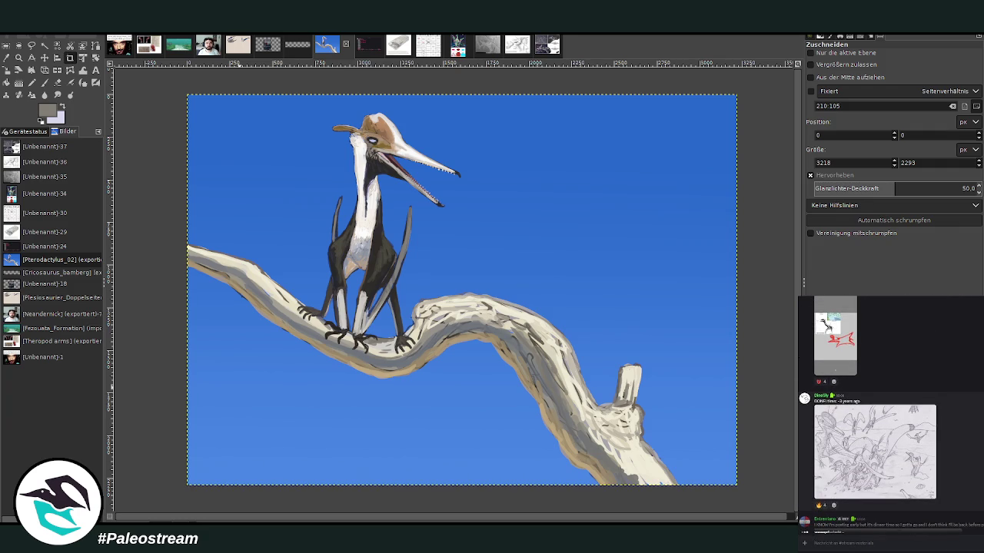
scroll(892, 415, "up", 2)
scroll(891, 415, "down", 1)
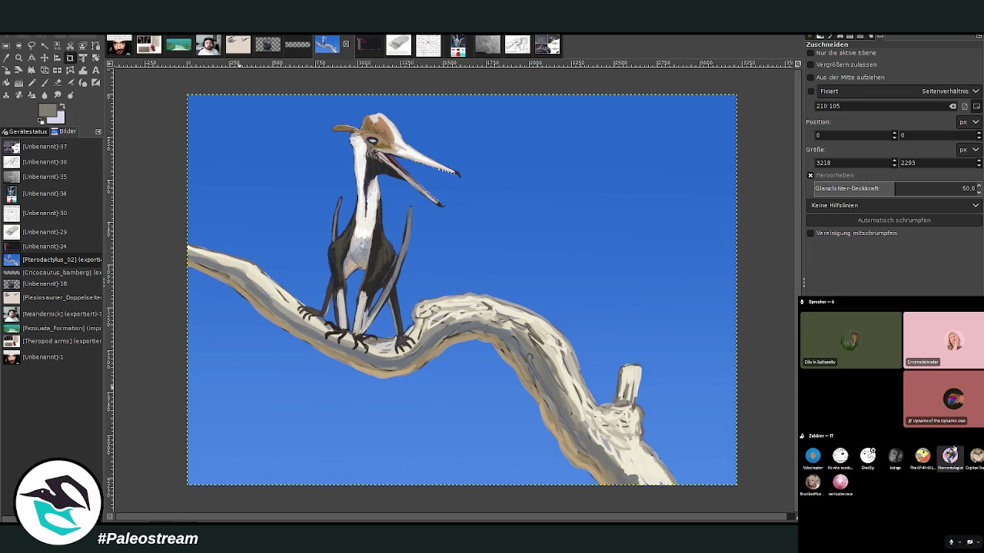
right_click(877, 459)
Step: Dismiss the listener options and switch the Discord side panel to #stream-materials
key("Escape")
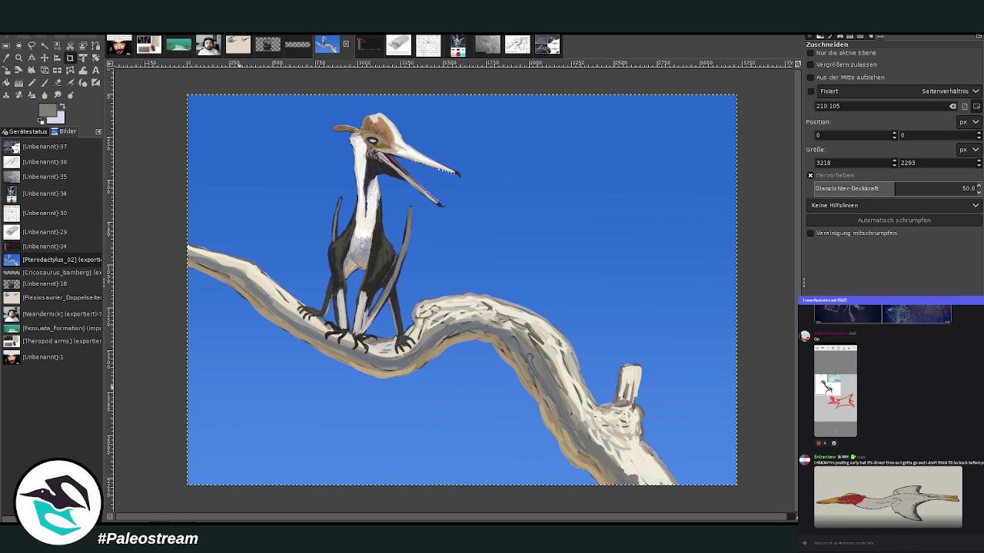
scroll(342, 519, "right", 1)
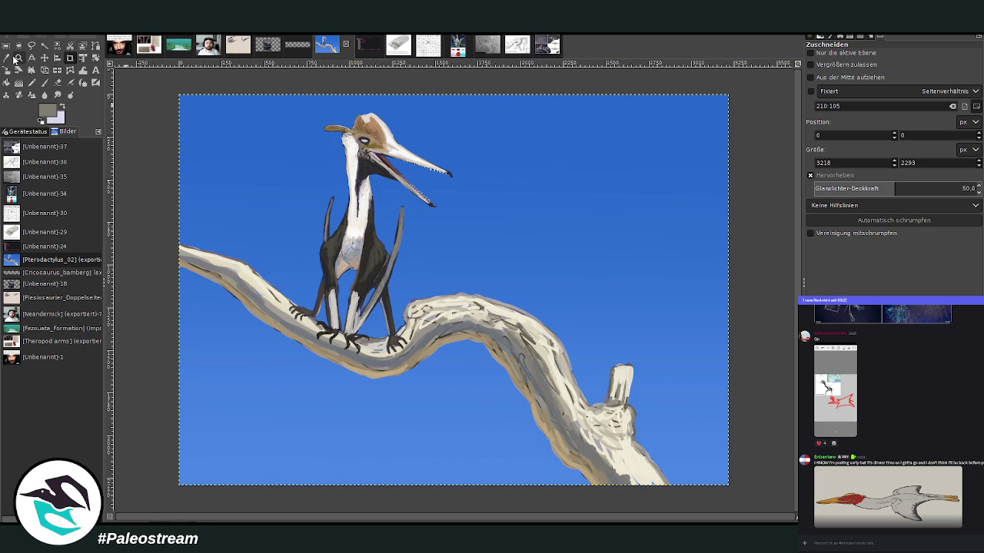
Step: Zoom in on the pterosaur-on-a-branch painting by framing the whole canvas with the Zoom tool
left_click(19, 57)
left_click_drag(179, 92, 734, 488)
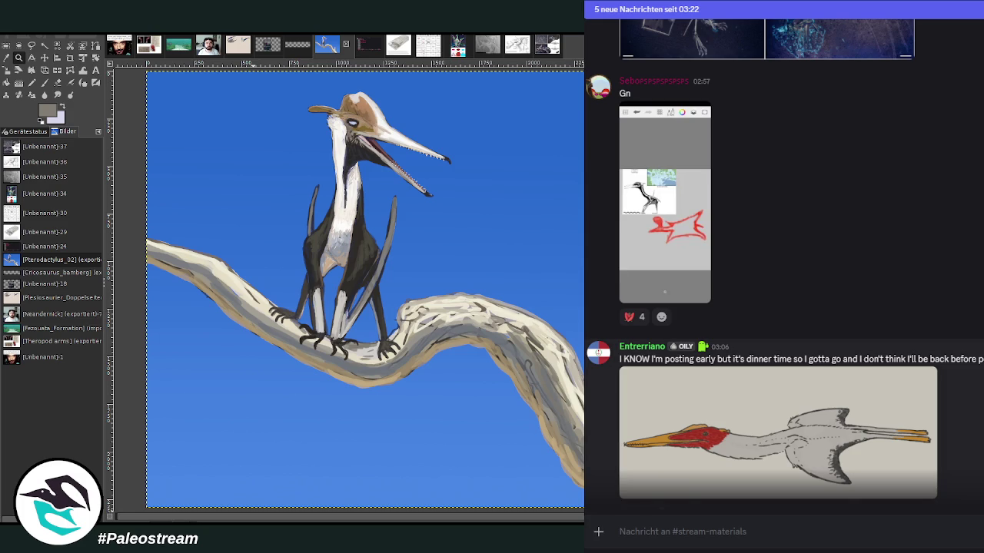
Step: Scroll through the #stream-materials posts and open the graph-paper pencil drawing at full size
scroll(783, 261, "up", 3)
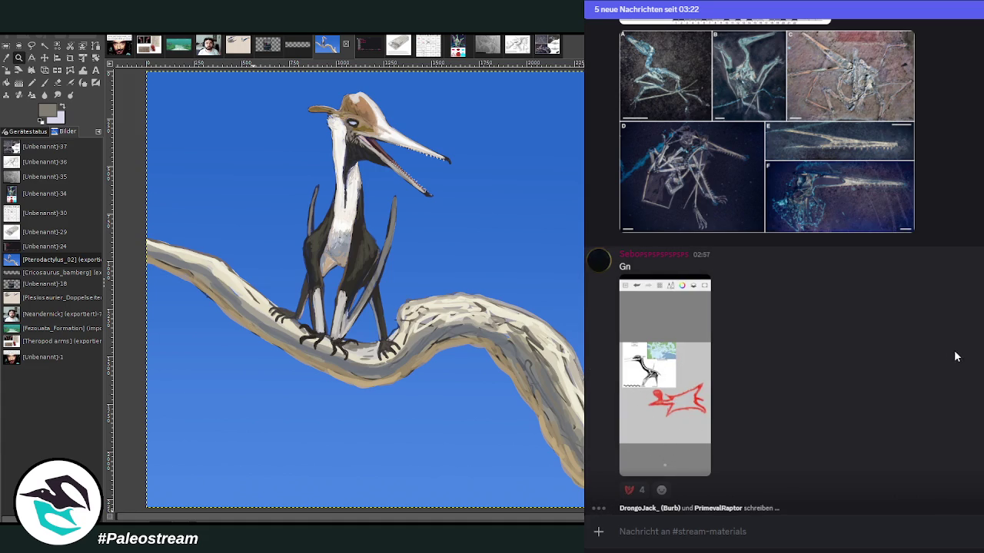
scroll(979, 347, "down", 5)
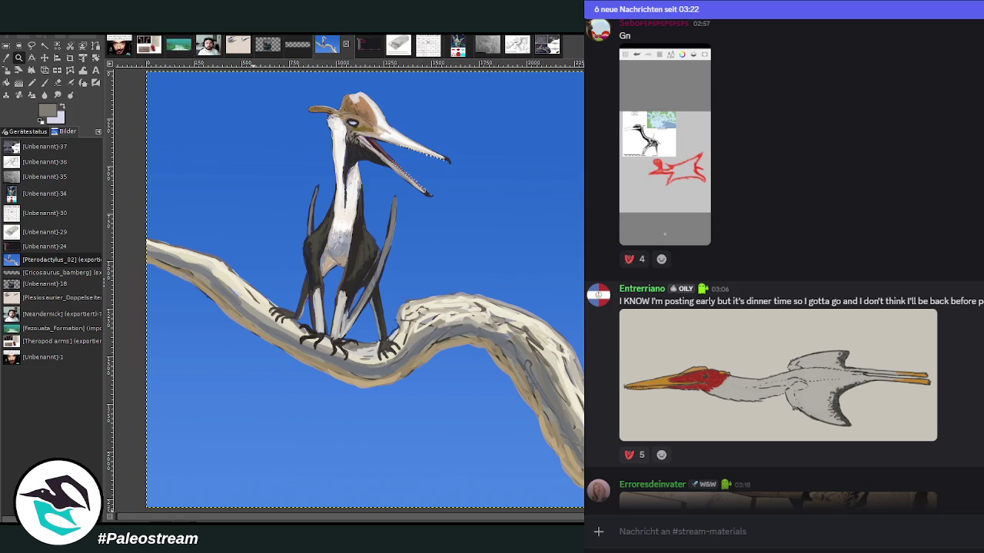
scroll(784, 264, "down", 3)
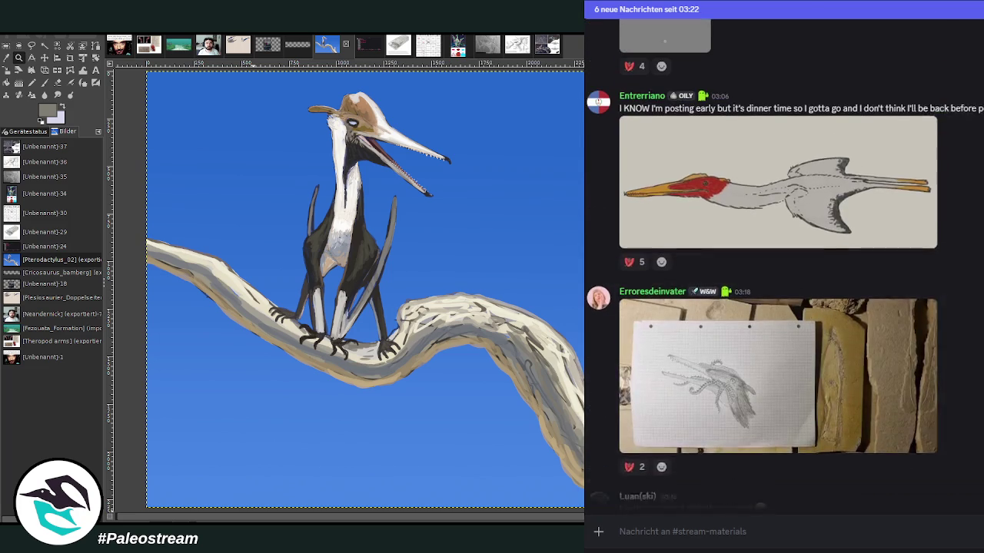
left_click(768, 393)
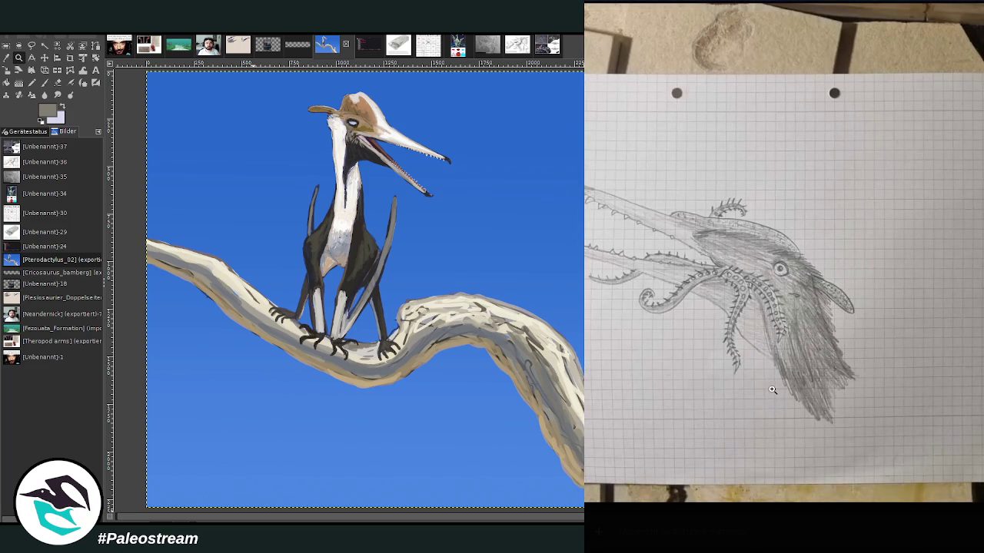
Step: Close and reopen the graph-paper drawing, then view the blue pterosaur line sketch enlarged
left_click(797, 527)
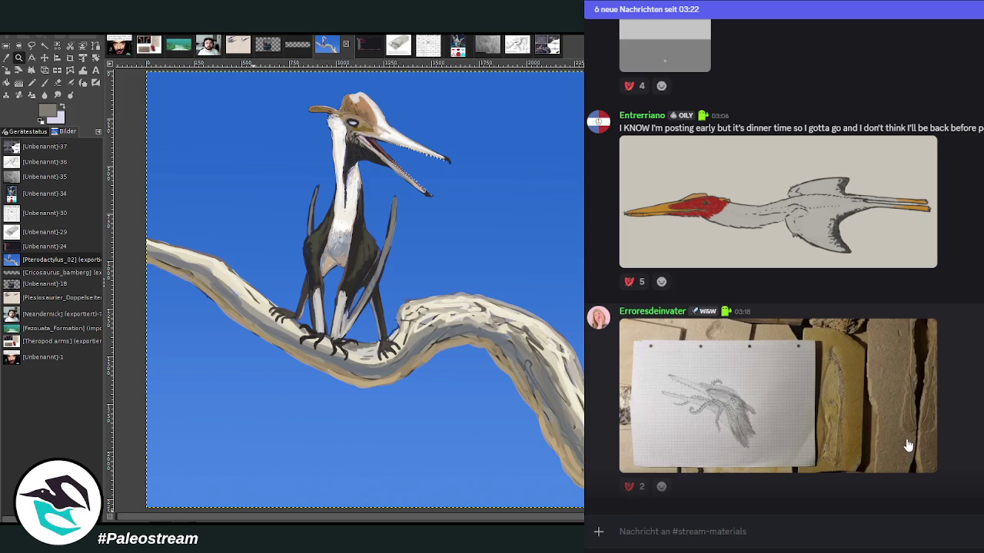
left_click(907, 444)
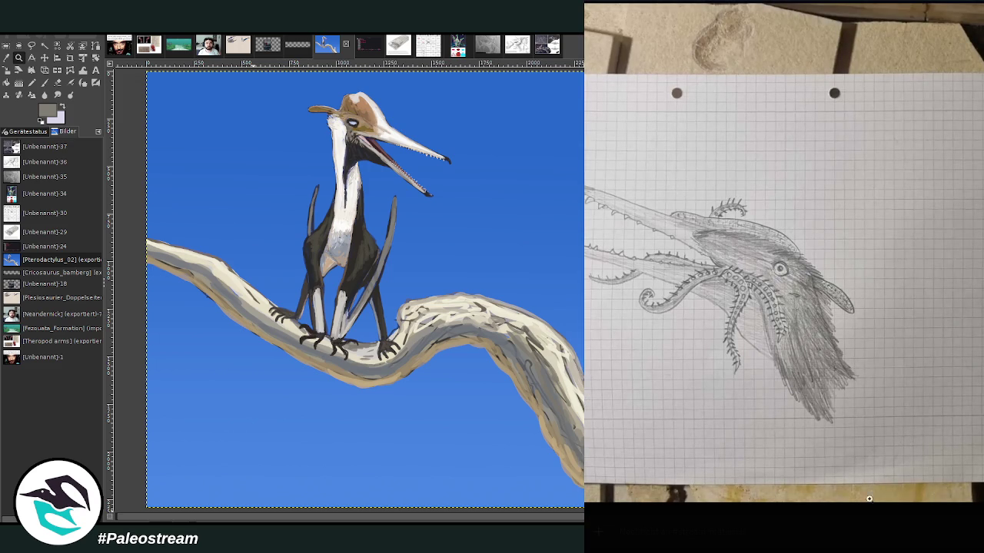
left_click(871, 538)
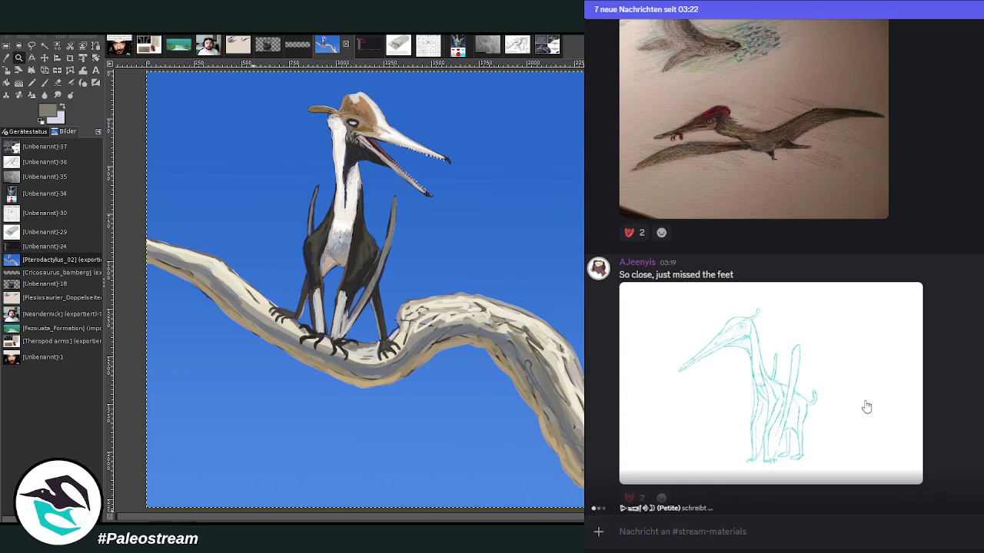
left_click(865, 402)
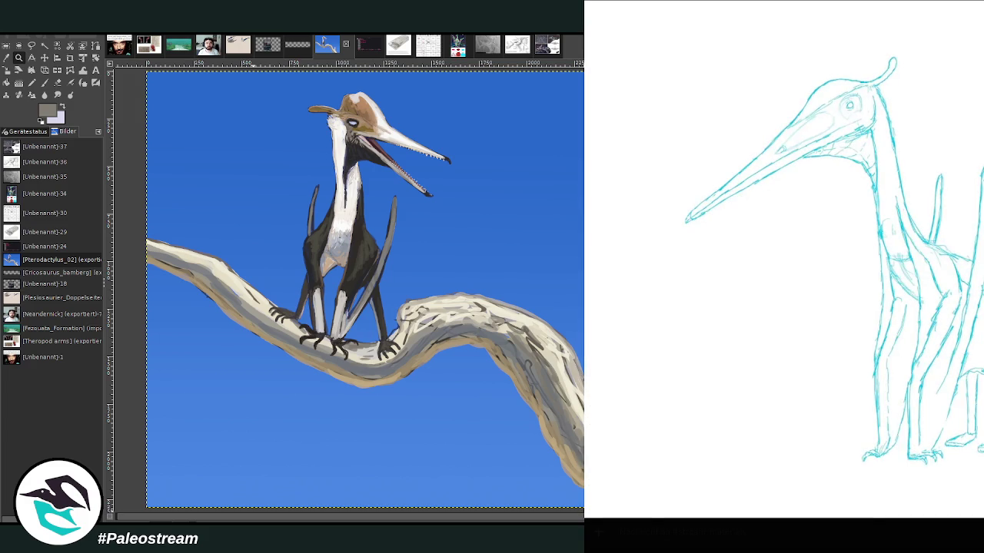
key("Escape")
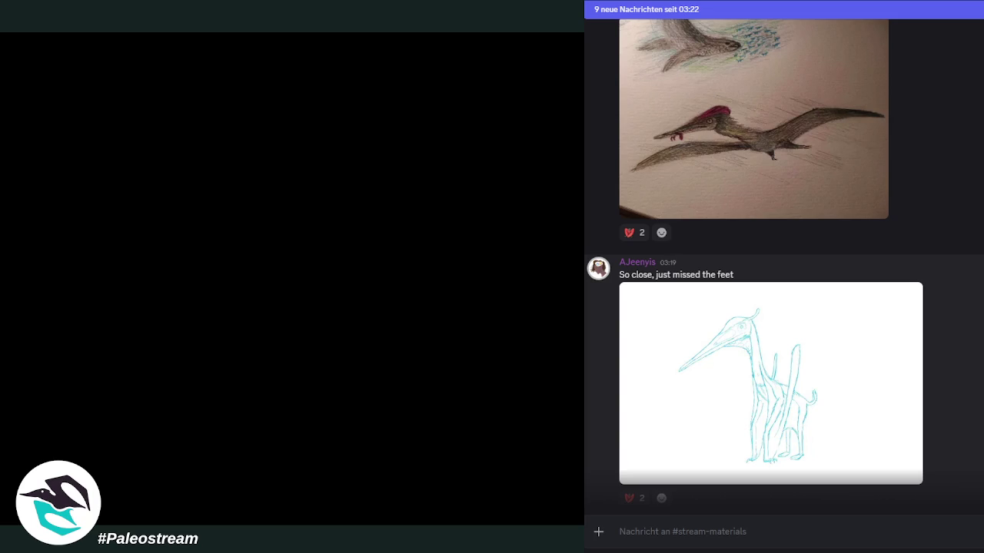
Step: Scroll down, check the poster's profile, and view the grey pencil pterosaur sketch enlarged
scroll(950, 345, "down", 3)
scroll(951, 345, "down", 2)
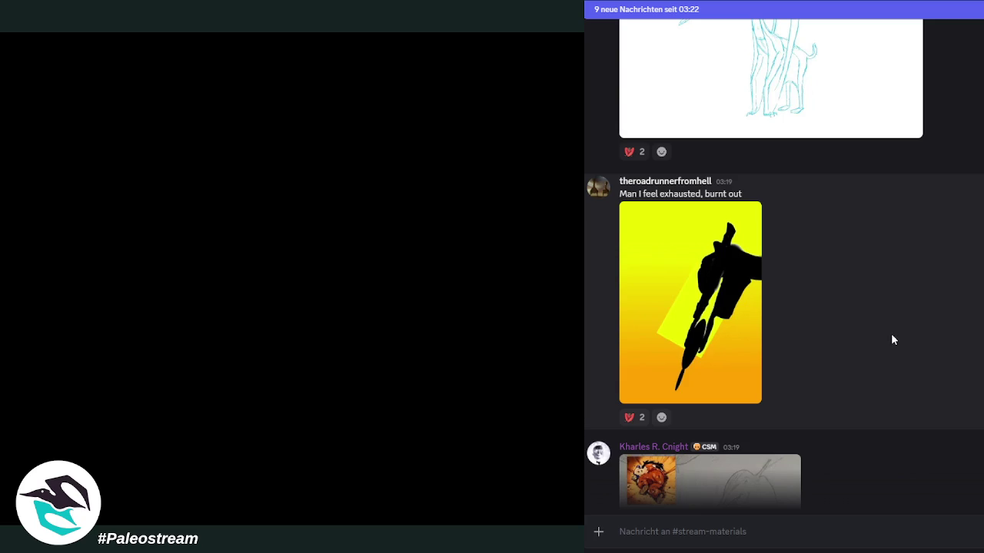
scroll(906, 341, "down", 3)
scroll(905, 341, "down", 3)
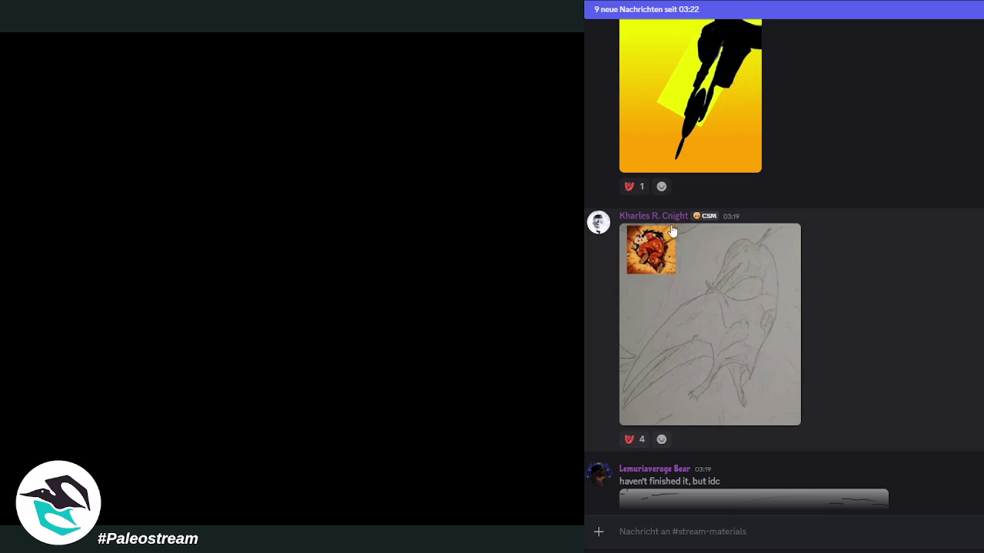
left_click(671, 218)
left_click(876, 187)
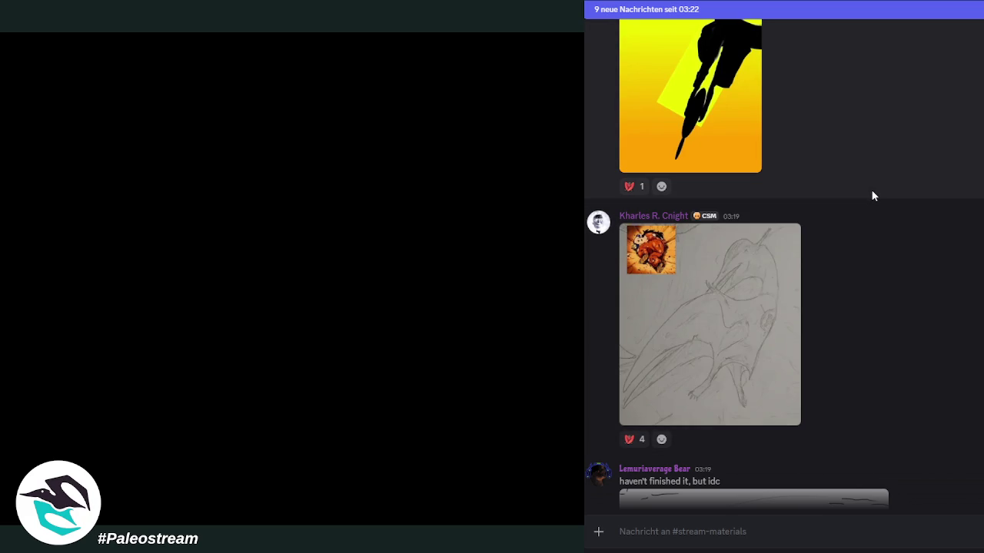
left_click(757, 294)
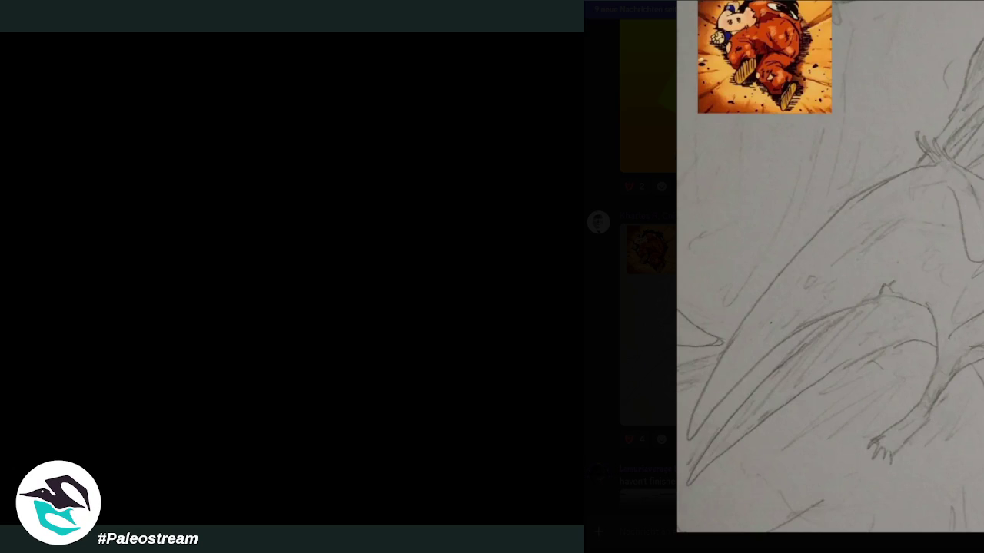
key("Escape")
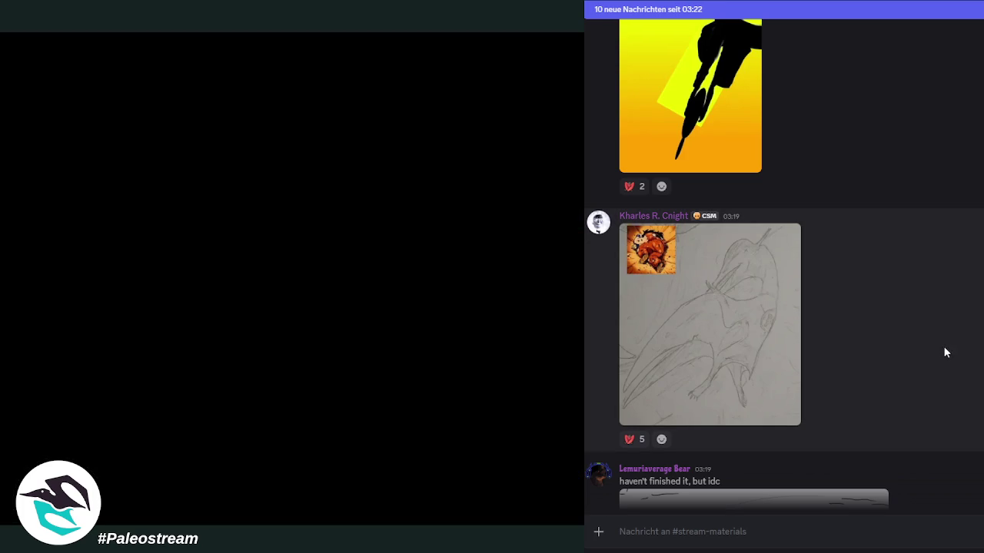
Step: Scroll on to the line-art standing pterosaur and the pencil sketch photographed in a car
scroll(935, 334, "down", 2)
scroll(936, 336, "down", 1)
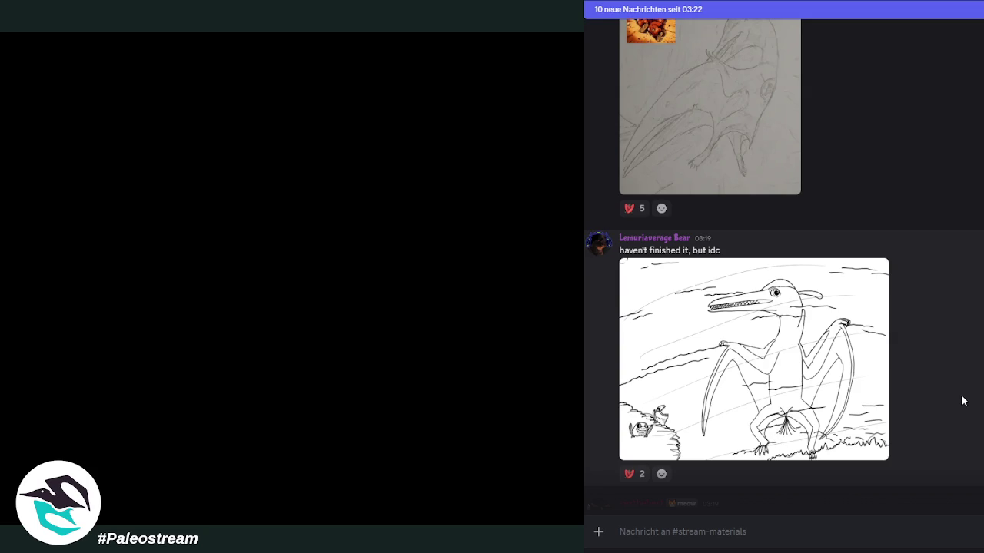
scroll(964, 391, "down", 3)
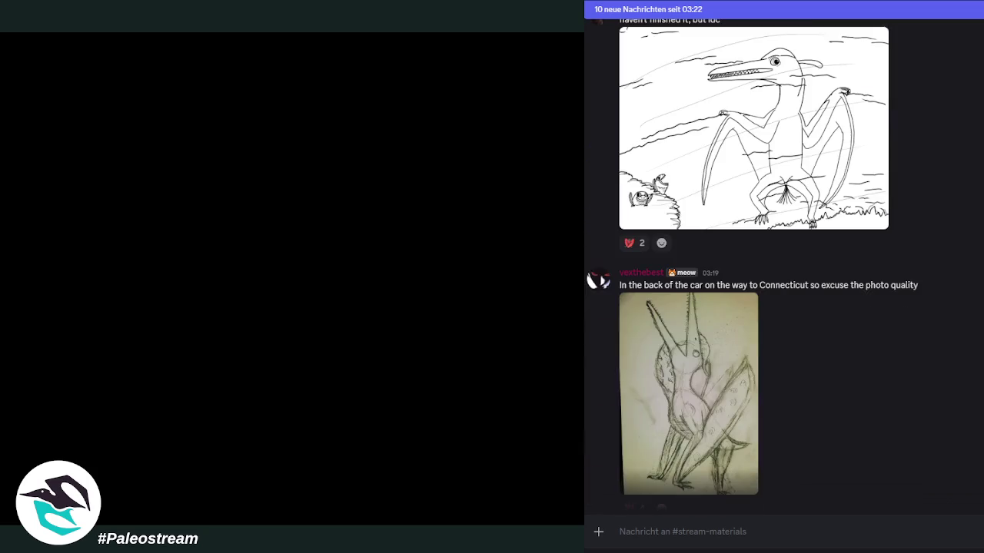
Step: View the pencil pterosaur sketch at full size, then close it
scroll(957, 390, "down", 1)
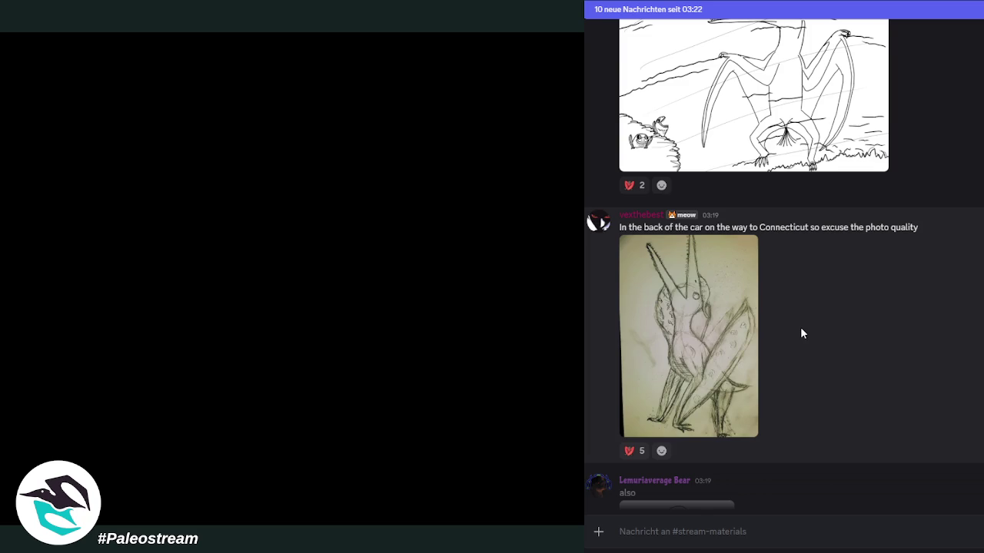
left_click(723, 319)
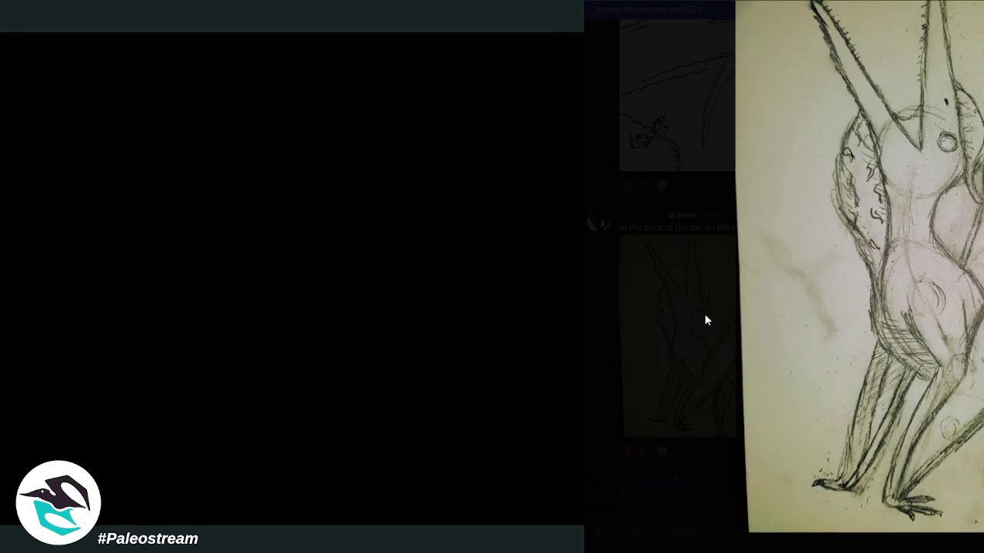
left_click(704, 313)
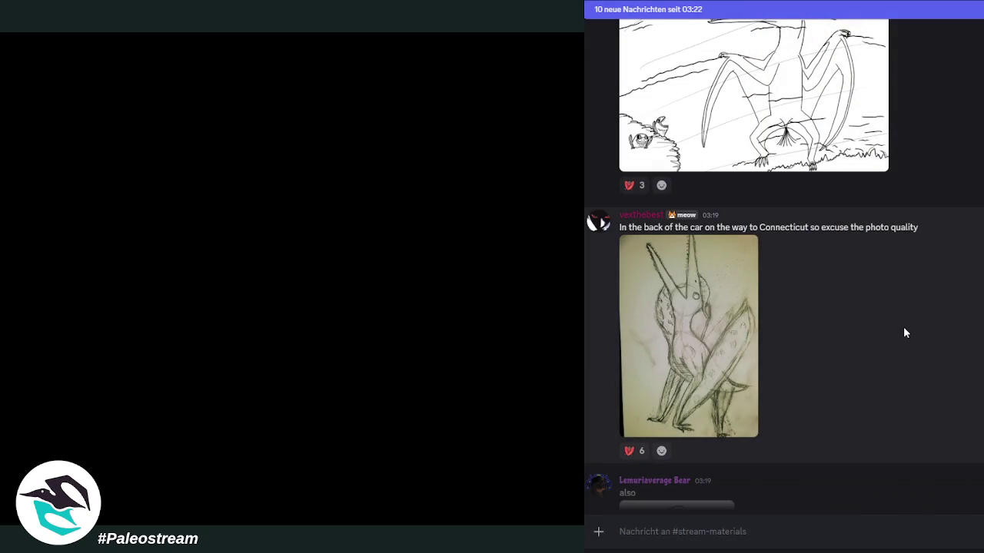
Step: Scroll down to the 'Retro Pterodactylus' red-and-teal drawing post
scroll(905, 331, "down", 2)
scroll(914, 330, "down", 1)
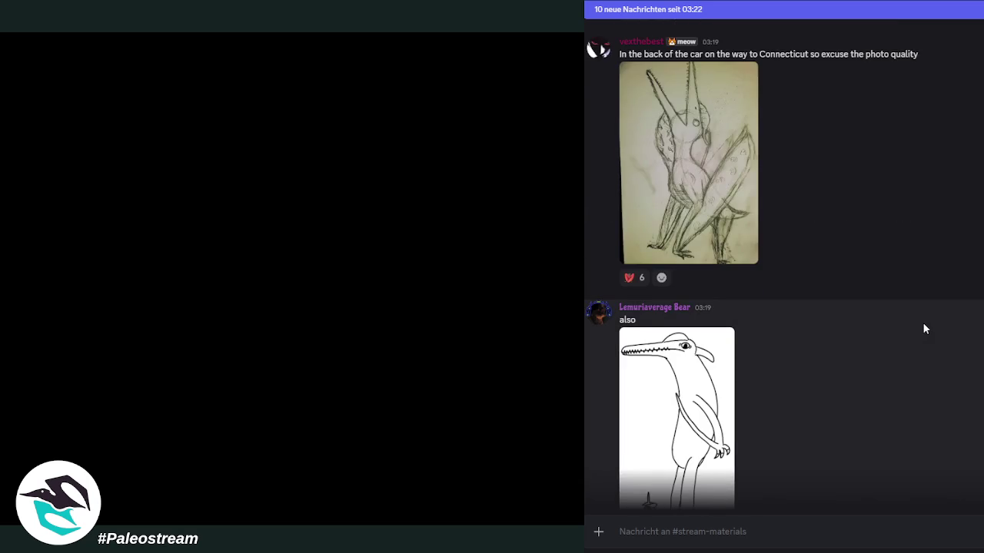
scroll(925, 329, "down", 2)
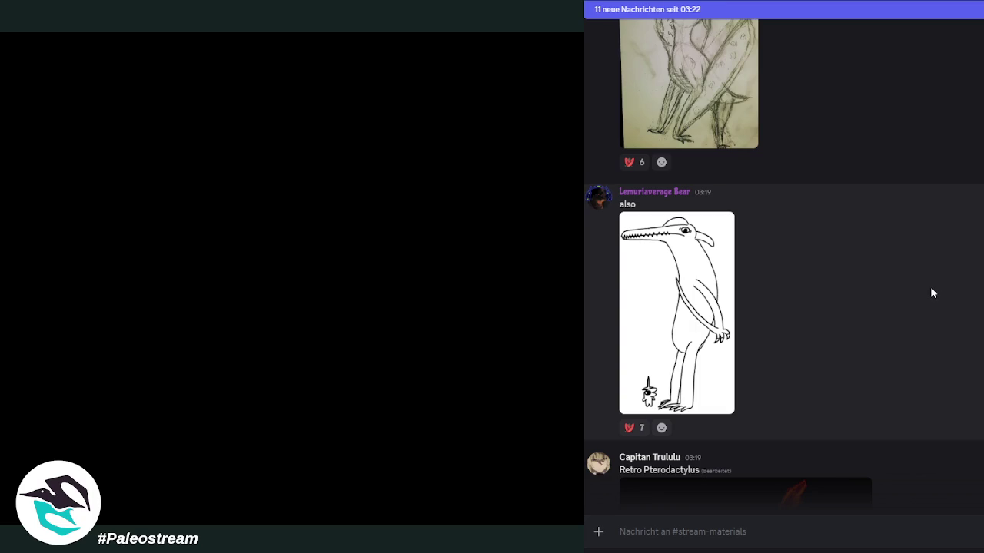
scroll(930, 293, "down", 3)
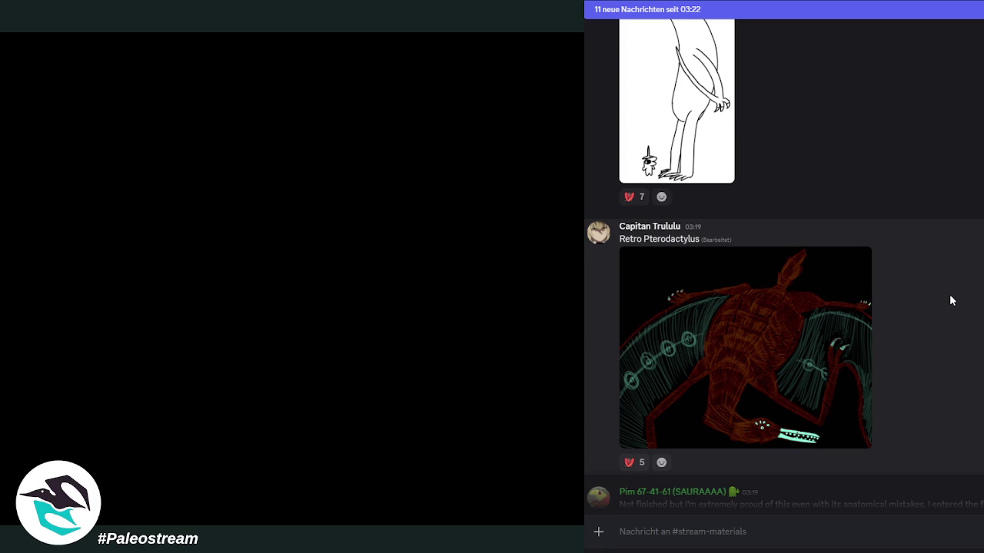
left_click(742, 345)
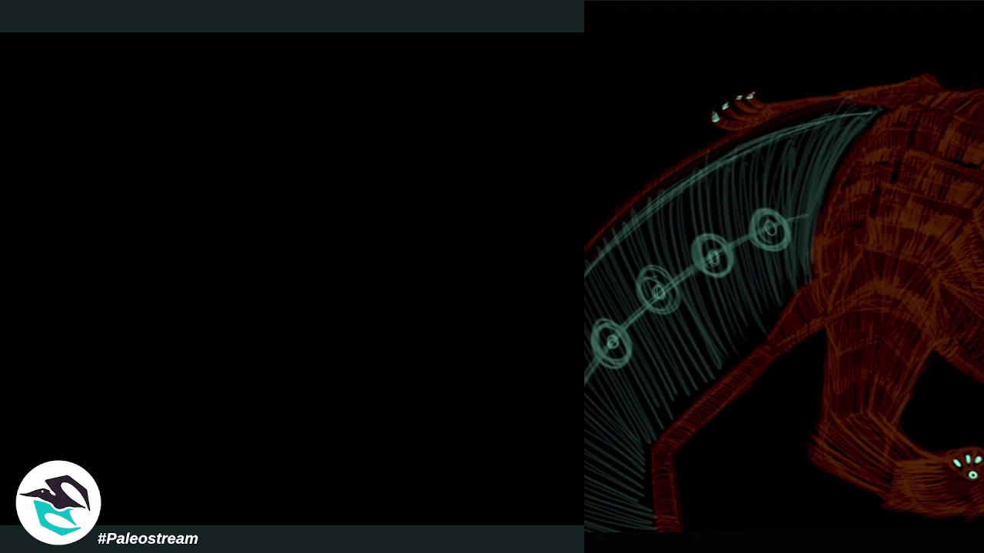
key("Escape")
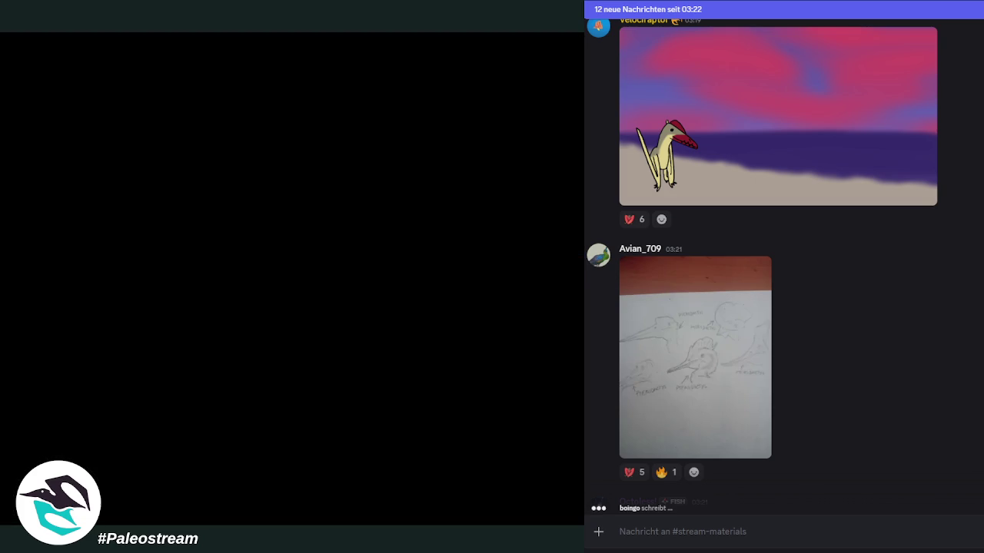
left_click(700, 368)
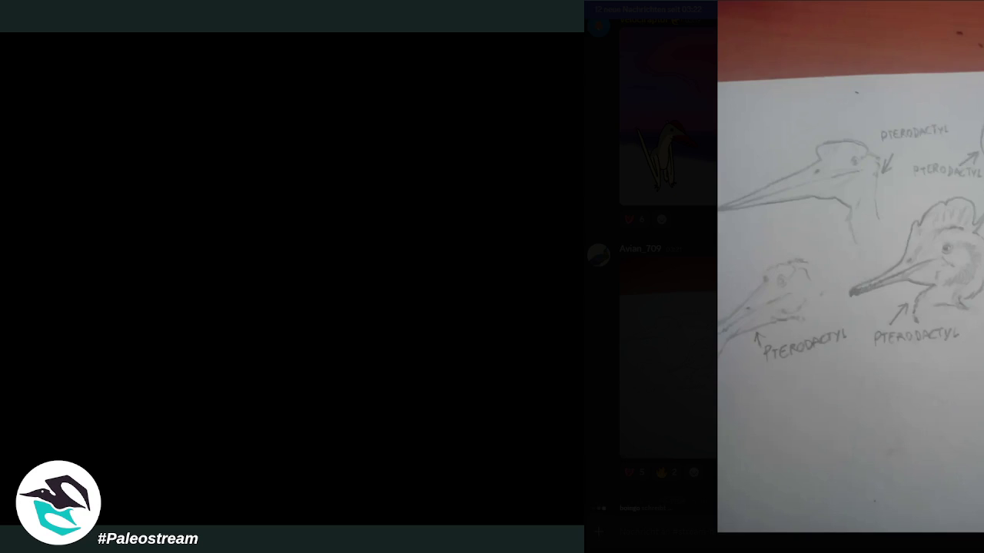
left_click(689, 402)
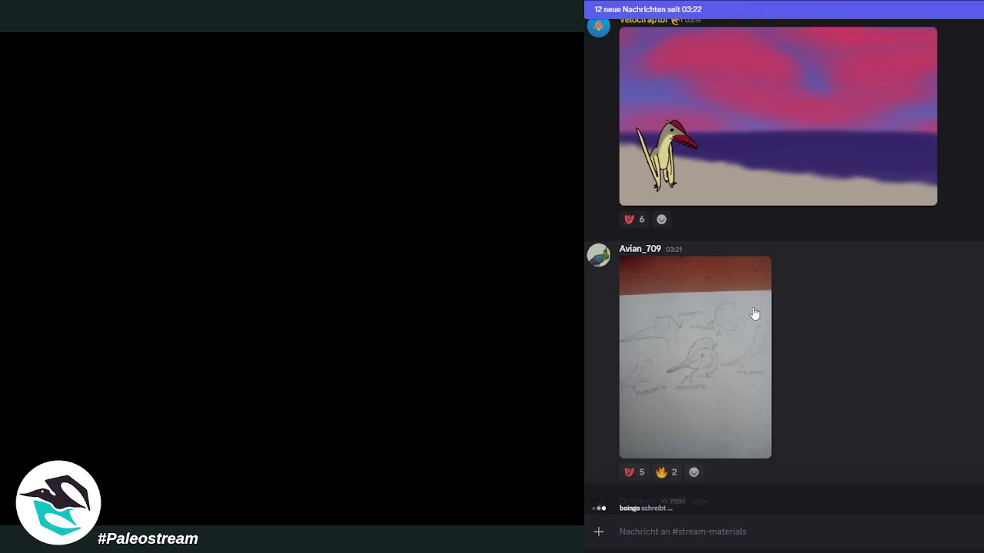
left_click(701, 392)
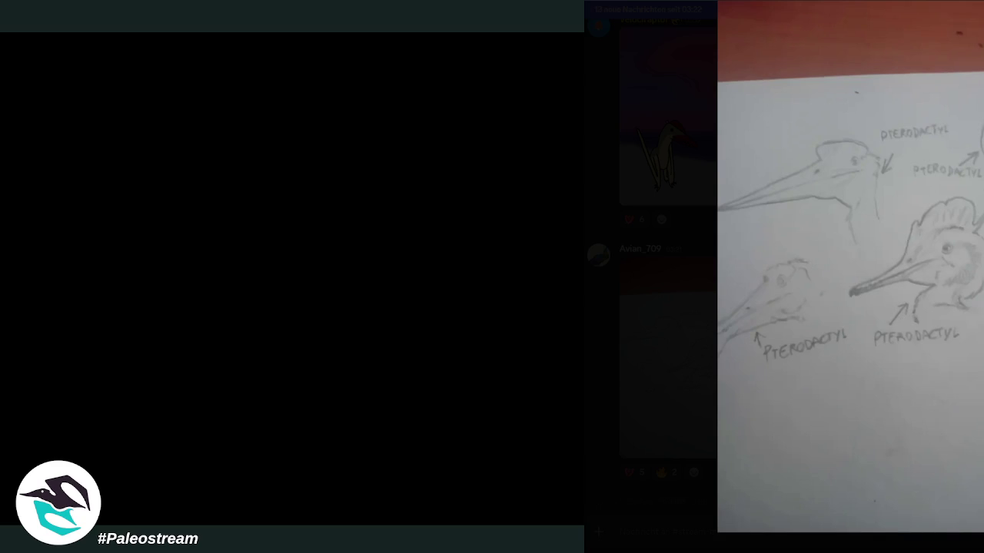
key("Escape")
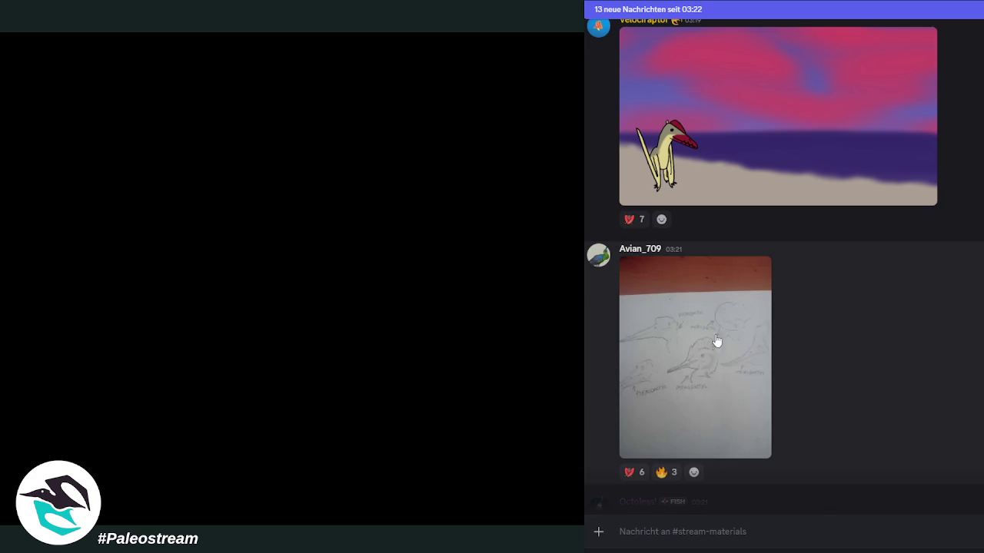
left_click(718, 370)
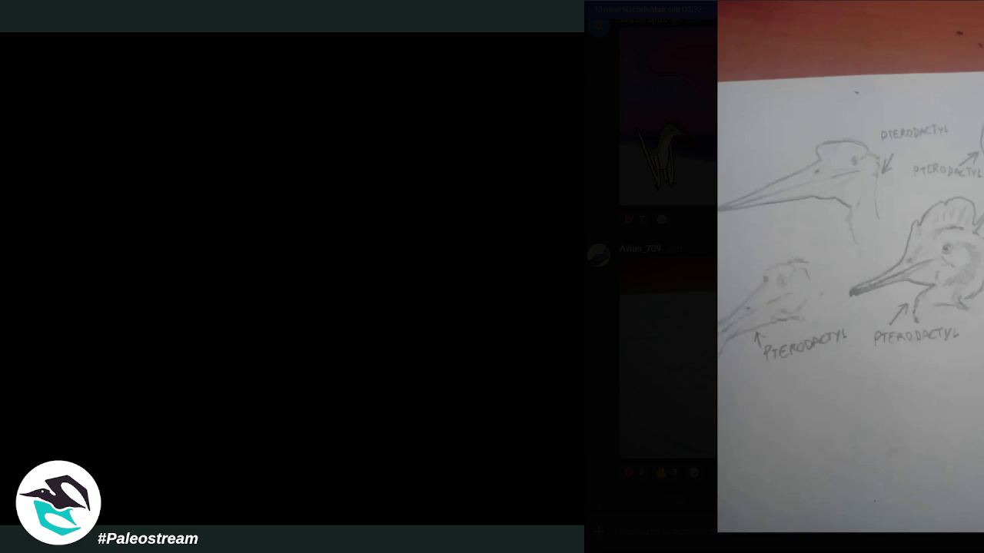
key("Escape")
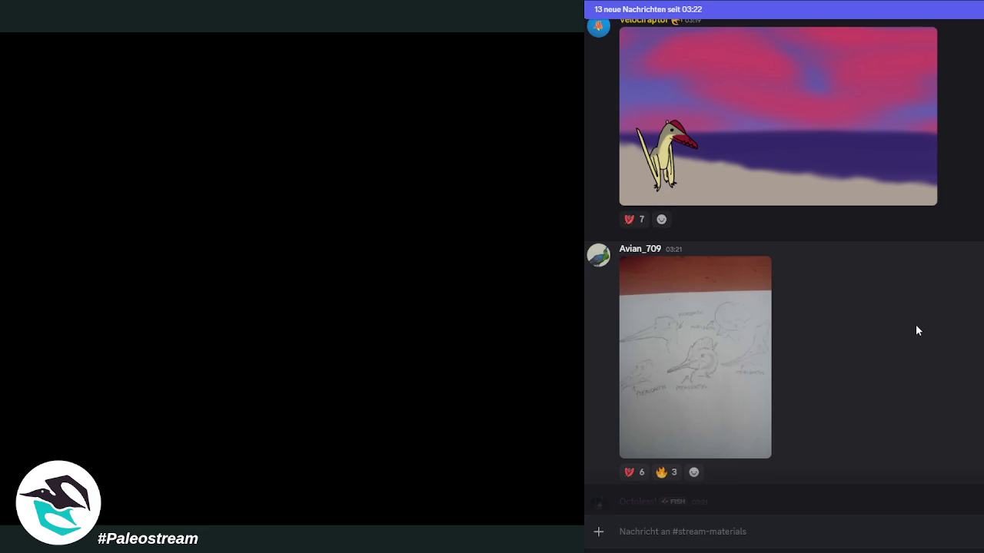
Step: Scroll down to the pencil drawing of a standing, open-beaked pterosaur
scroll(916, 330, "down", 2)
scroll(977, 314, "down", 2)
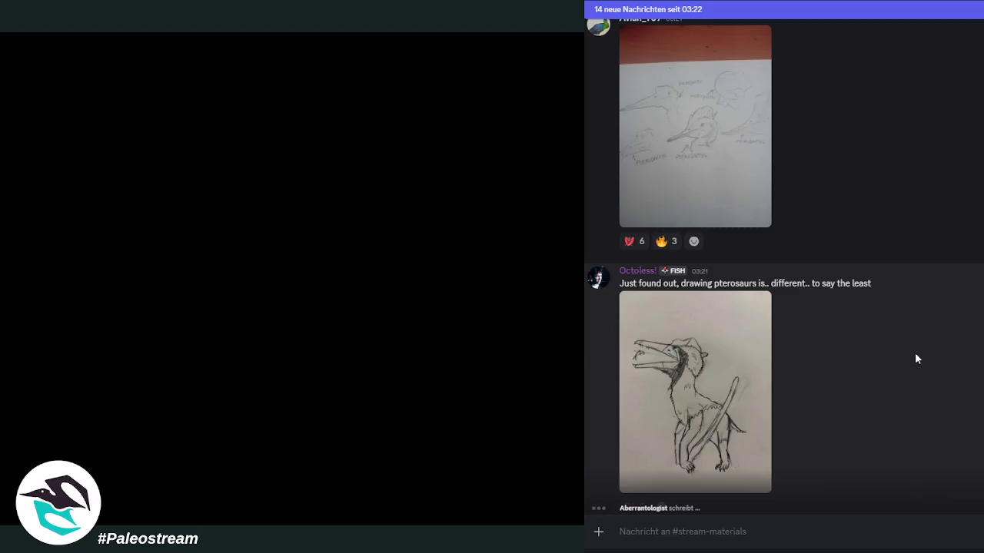
Step: Enlarge the two yellow-crested pterosaurs painting twice, then scroll on to the wing-membrane post
scroll(915, 359, "down", 3)
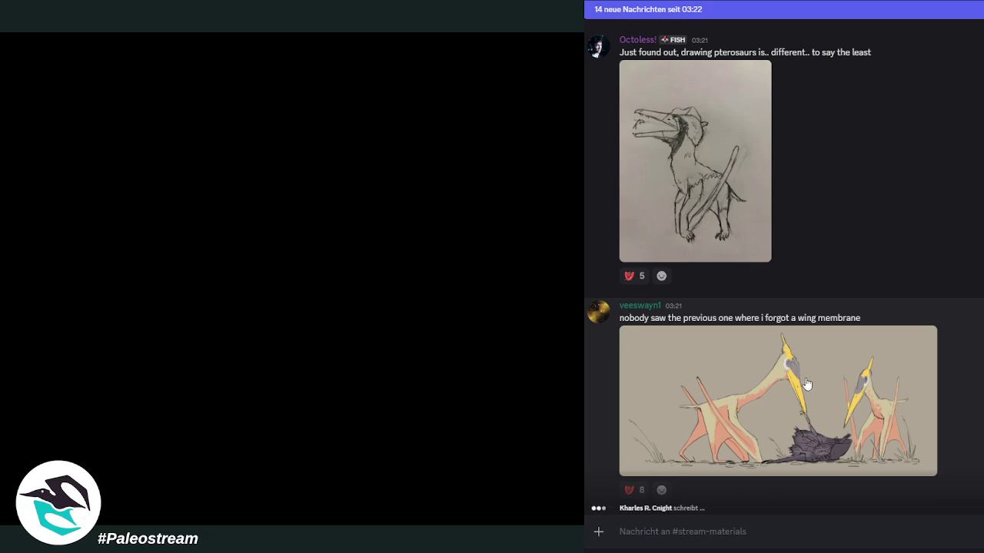
left_click(851, 410)
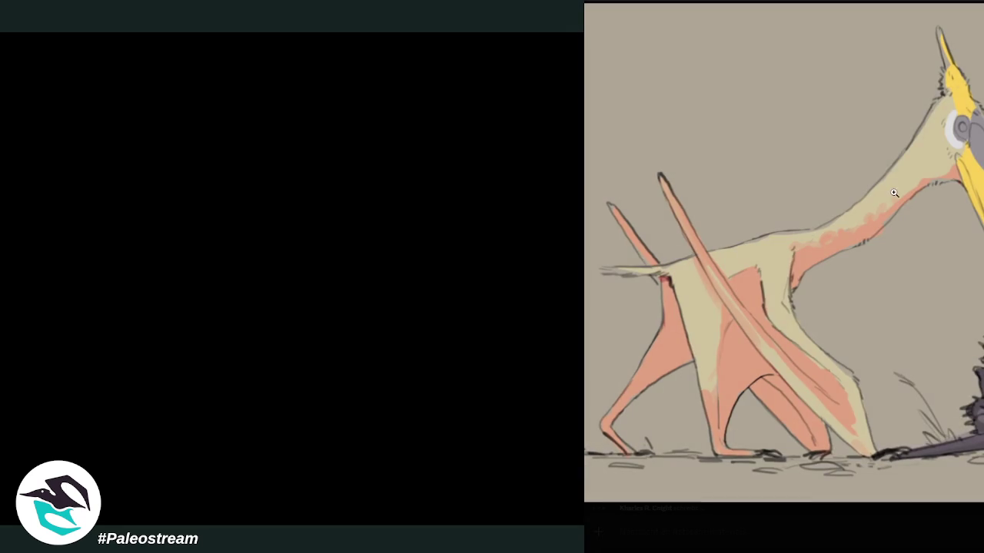
left_click(890, 537)
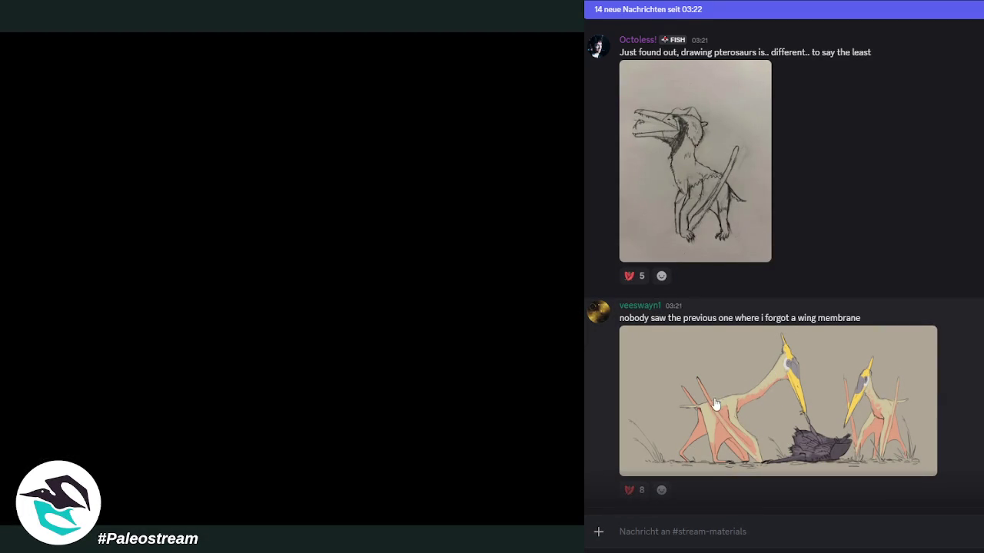
left_click(781, 458)
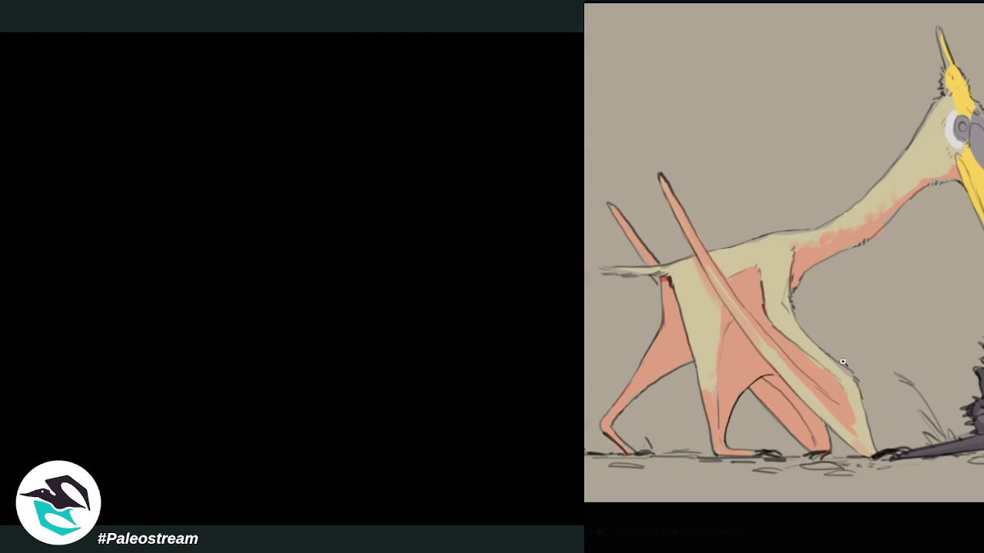
left_click(899, 531)
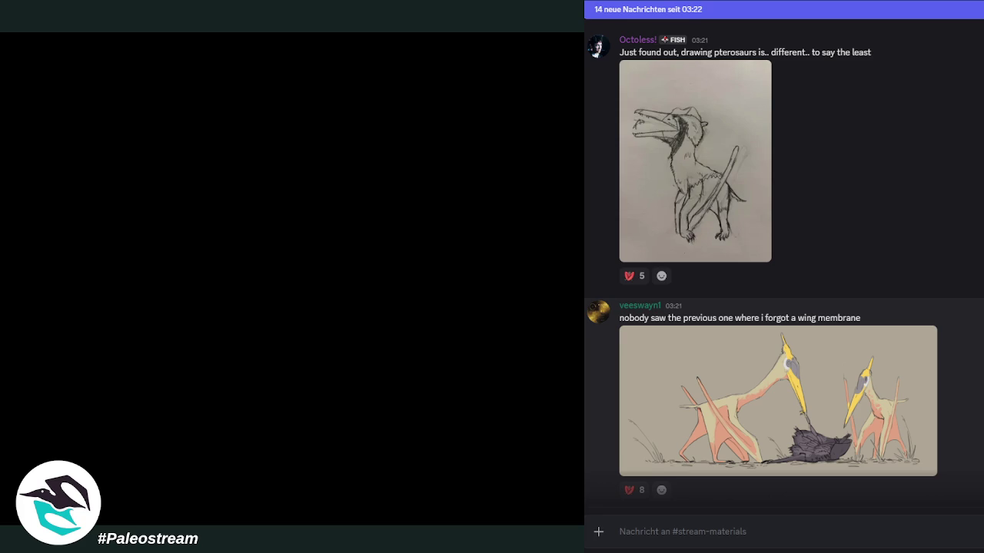
scroll(784, 261, "down", 4)
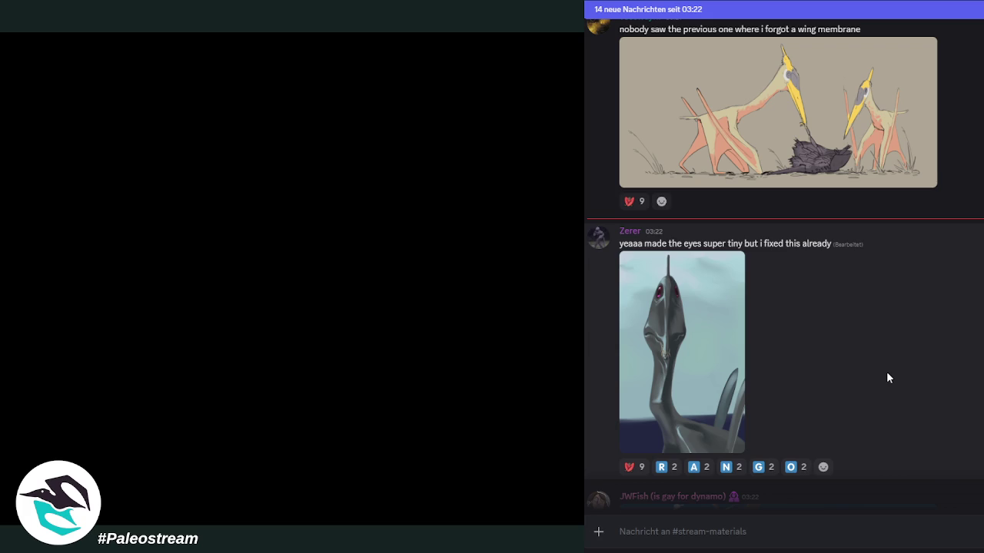
Step: View the grey pterosaur head painting enlarged, then open the orange-sky flying pterosaur at full size
left_click(667, 327)
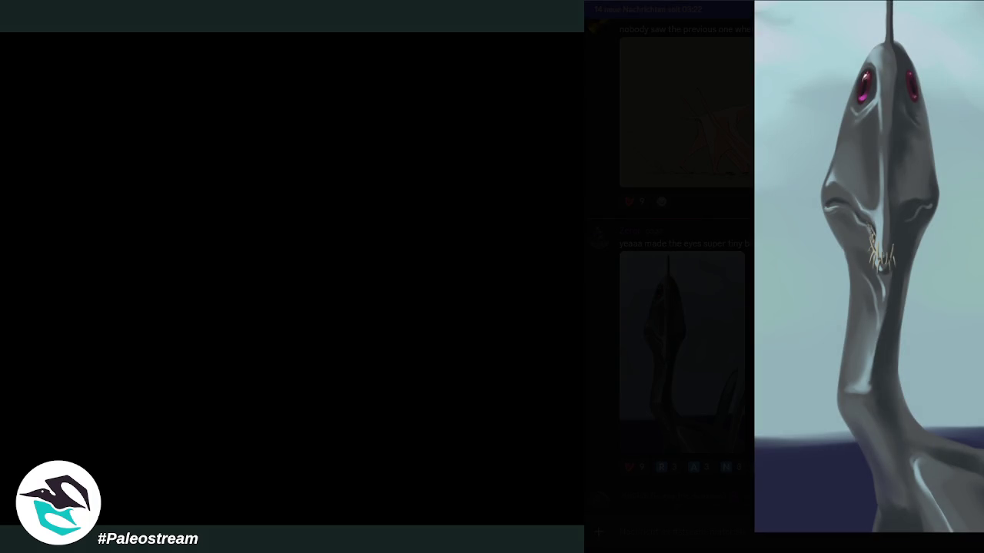
key("Escape")
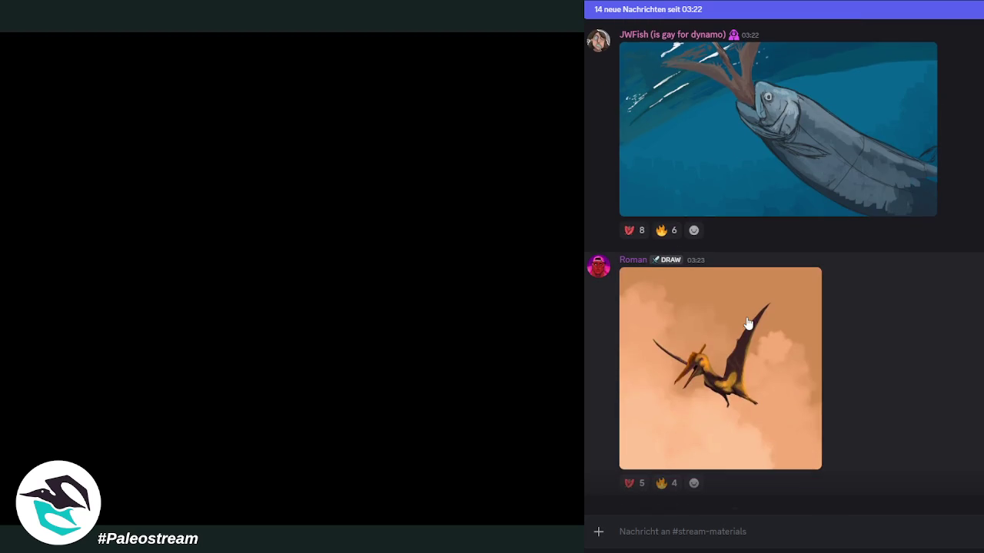
left_click(749, 324)
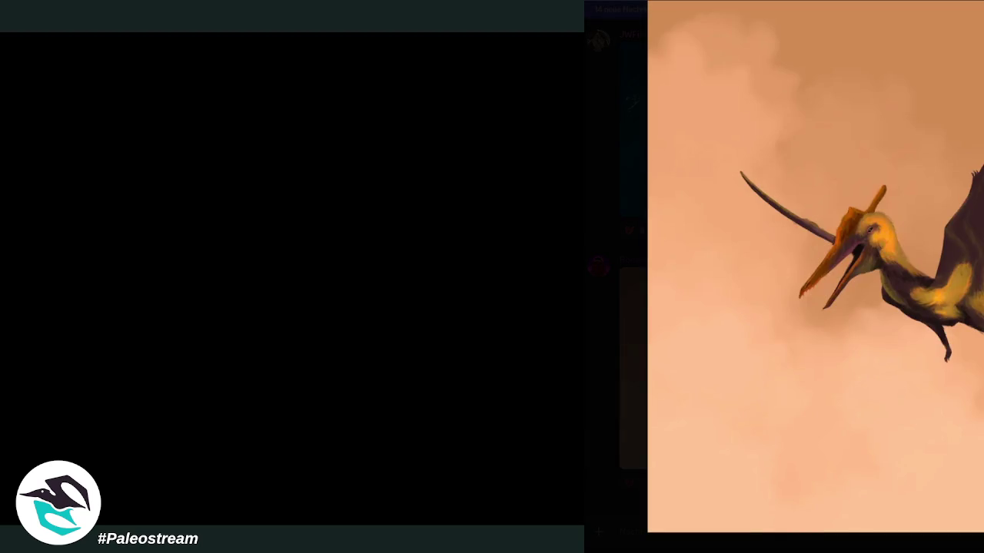
key("Escape")
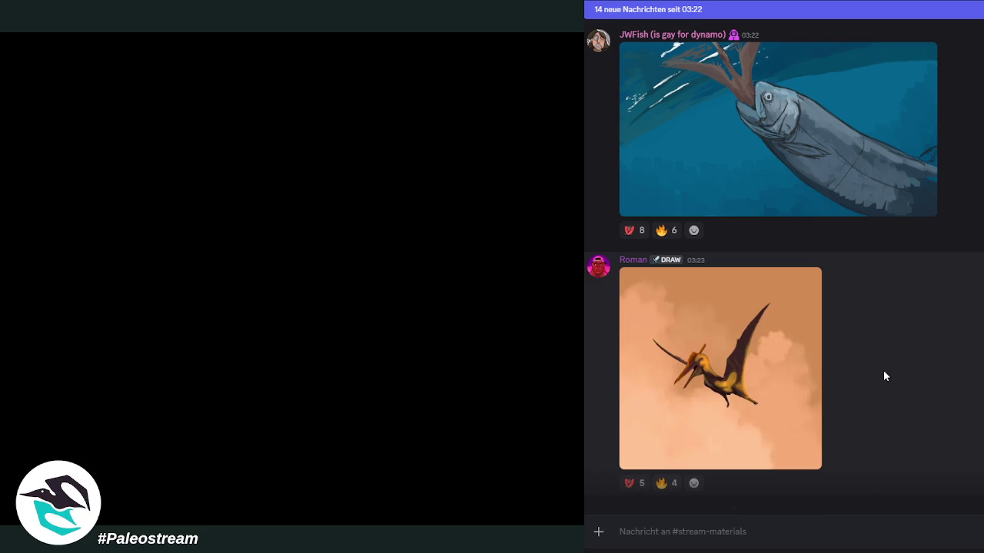
left_click(810, 375)
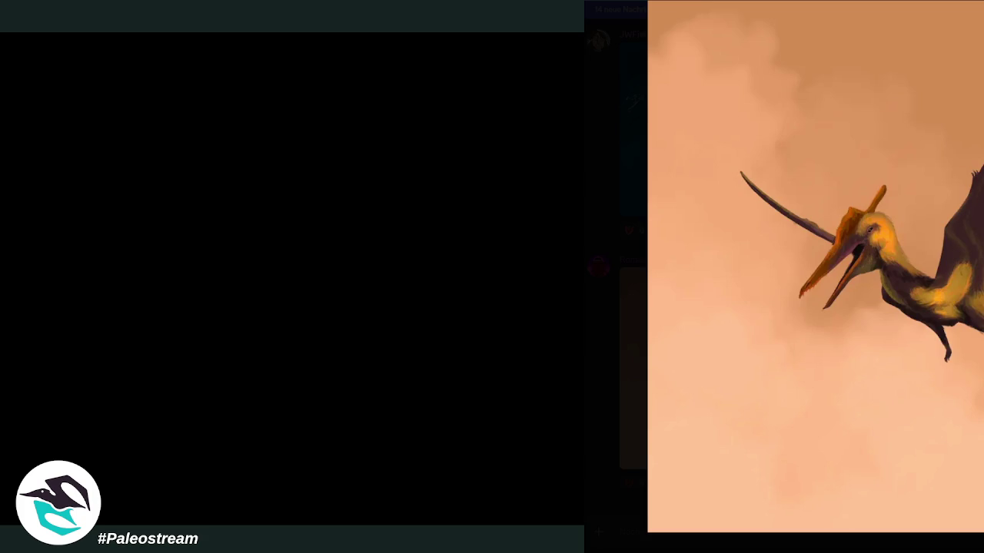
key("Escape")
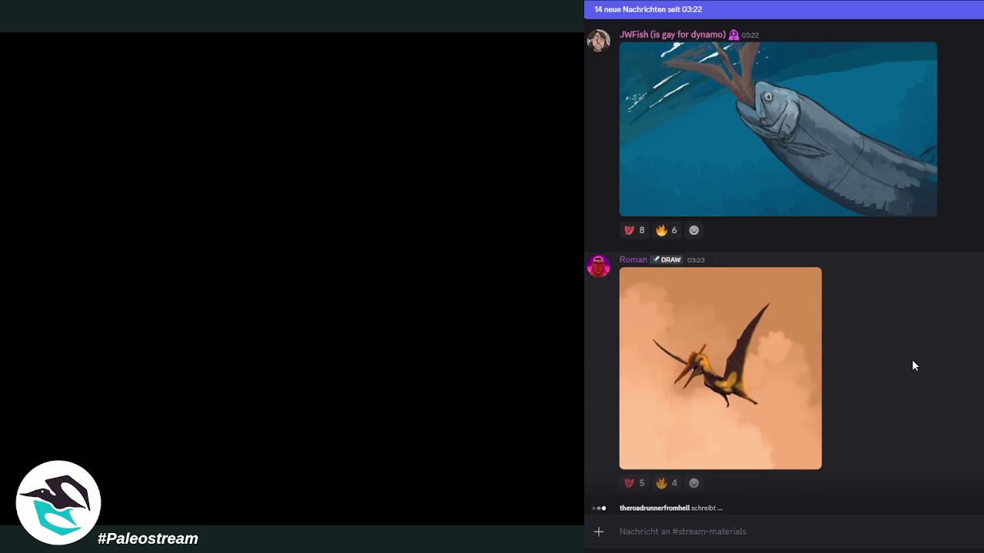
Step: View the white wading pterosaur beach drawing enlarged, then scroll on to the 'lost in the sauce' post
scroll(957, 366, "down", 3)
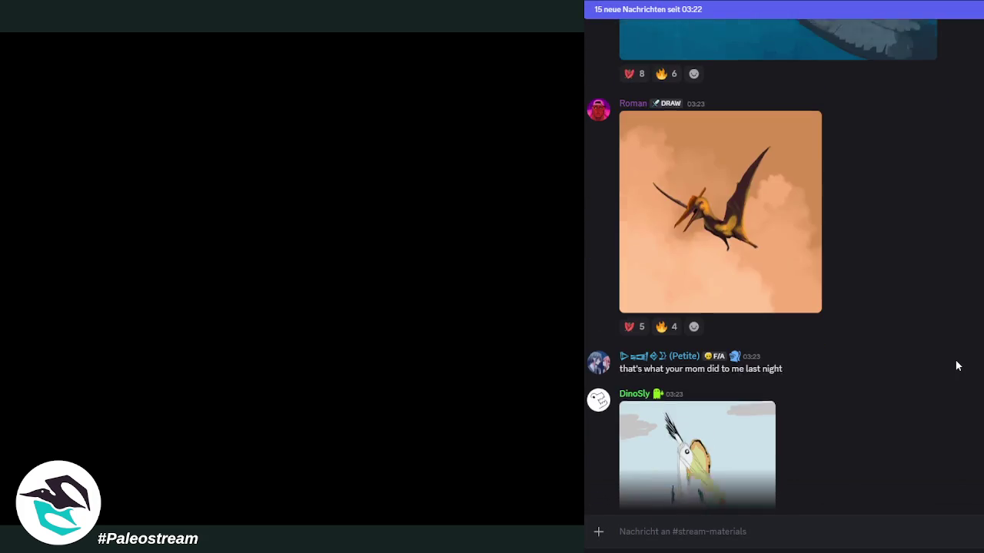
scroll(957, 365, "down", 1)
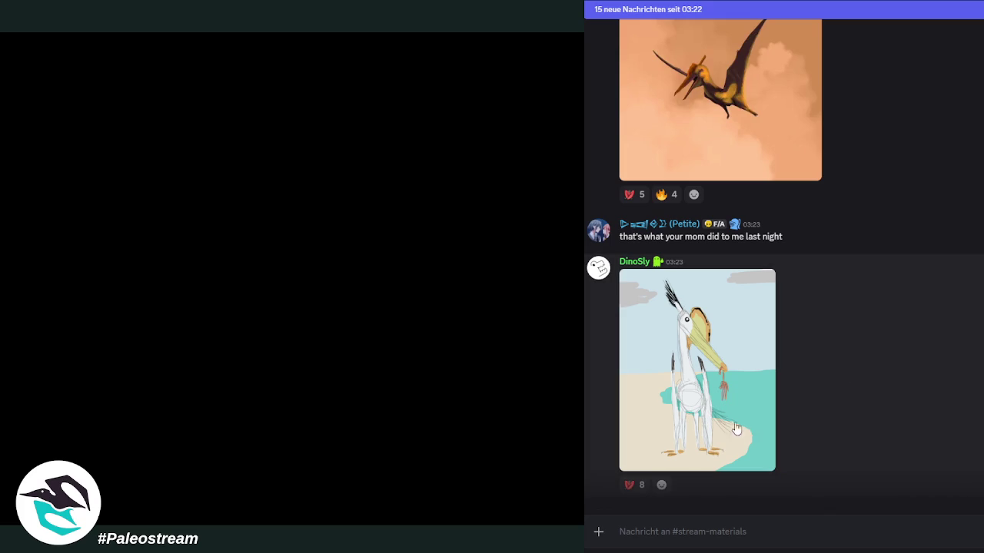
left_click(742, 362)
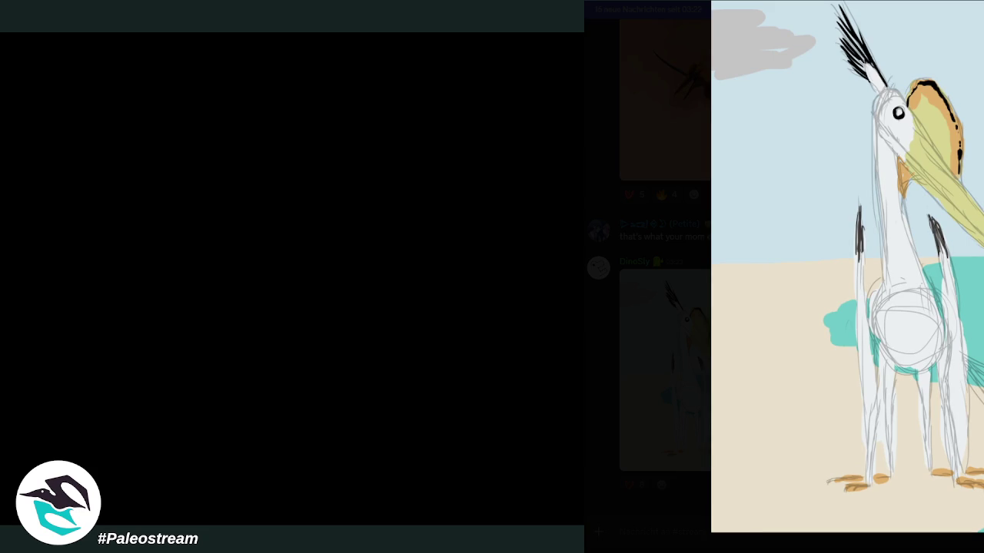
left_click(777, 417)
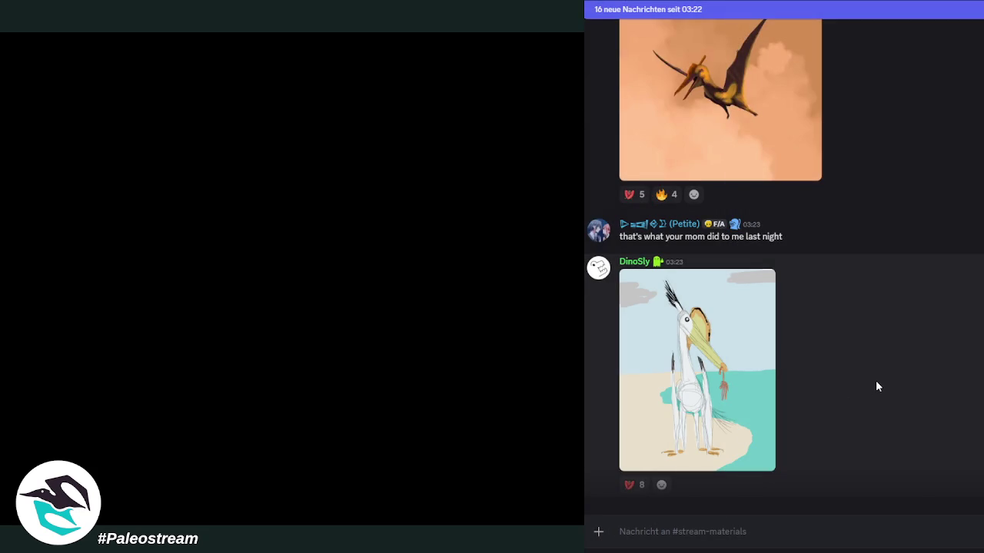
scroll(879, 381, "down", 2)
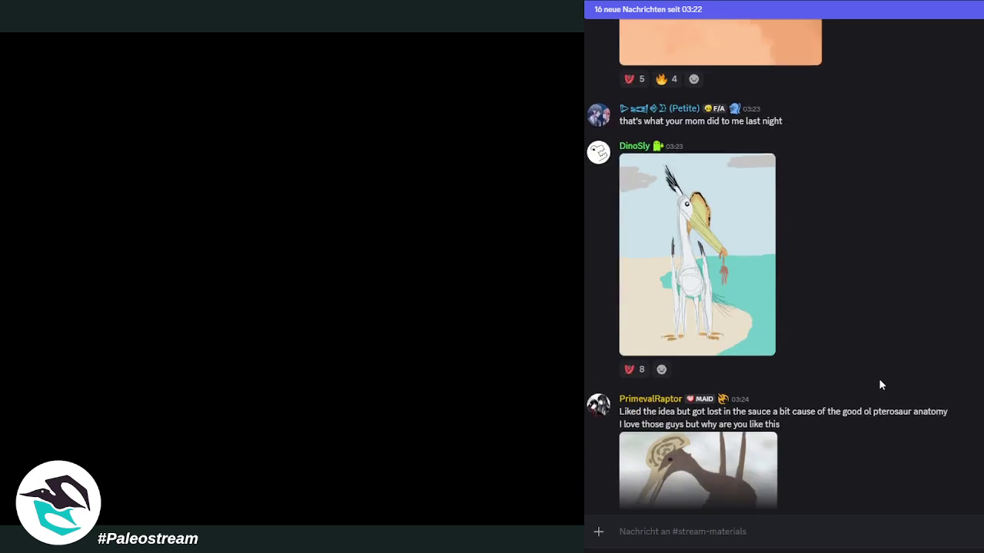
Step: Scroll past the reflection painting to the pterosaur wading in rippled water and the 'splish' post
scroll(881, 384, "down", 2)
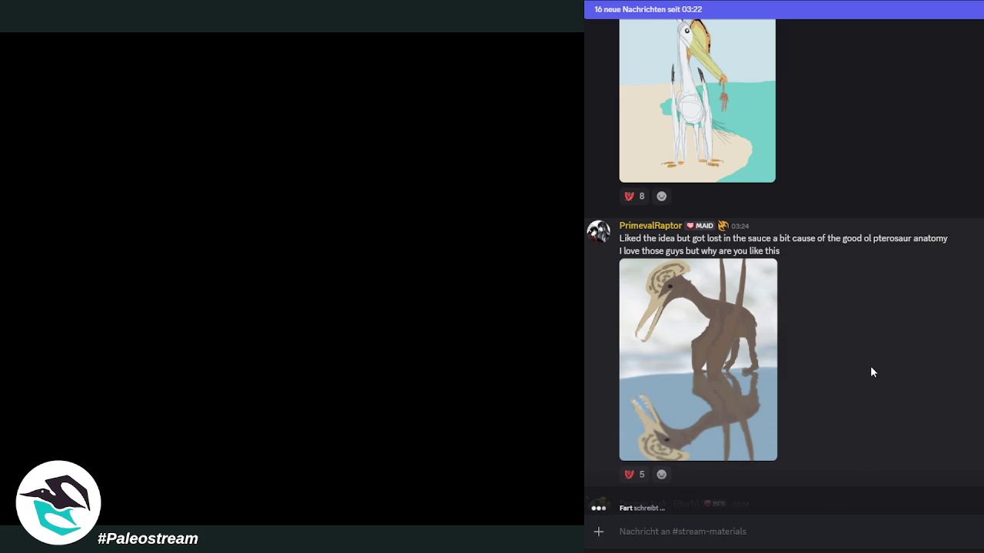
scroll(871, 372, "down", 2)
scroll(871, 372, "down", 2)
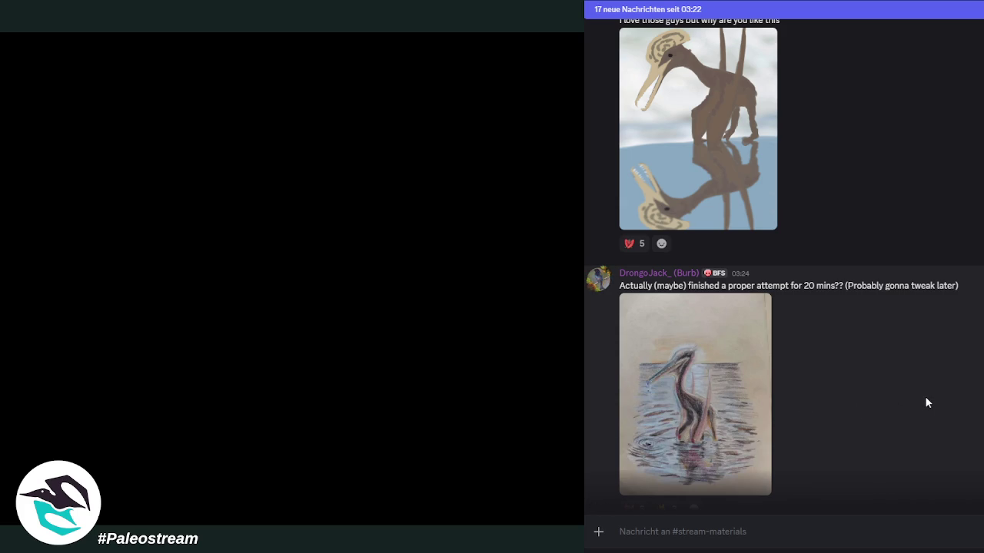
scroll(928, 403, "down", 2)
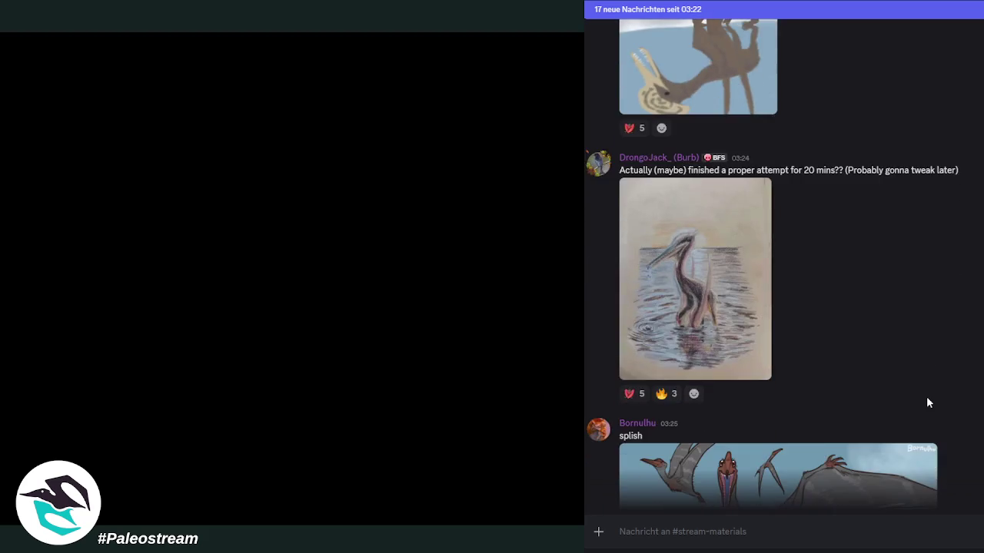
Step: Scroll until the 'splish' painting is fully shown, then switch to the fluorescent fossil skeleton image
scroll(928, 403, "down", 2)
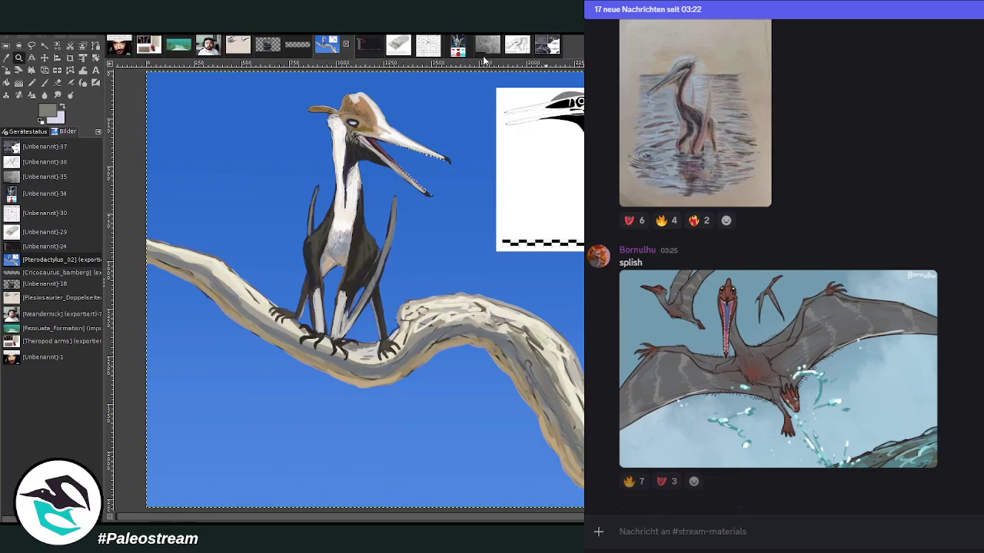
left_click(456, 53)
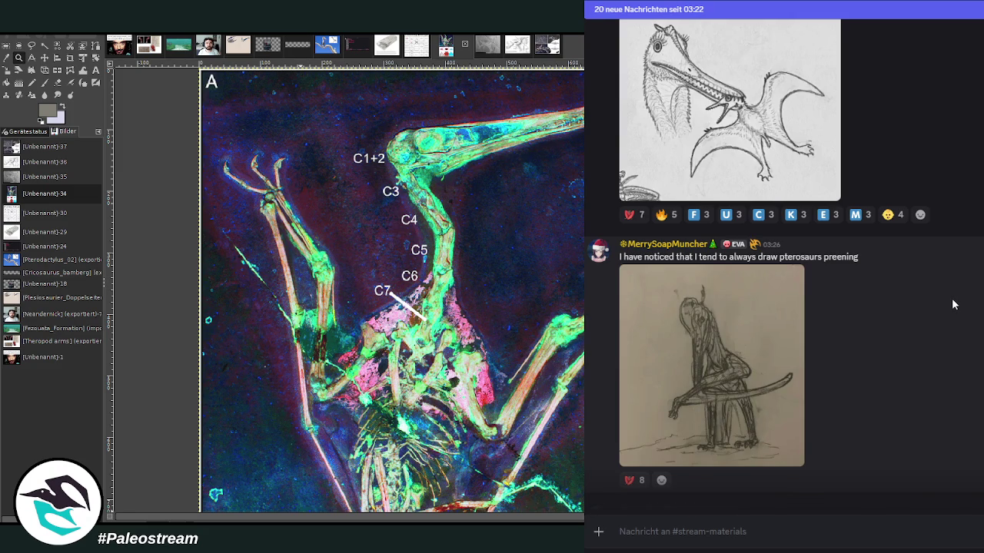
Step: Scroll down to the pterosaur perched on a mossy rock and the 'Smol update' post
scroll(952, 305, "down", 1)
scroll(953, 305, "down", 2)
scroll(952, 306, "down", 2)
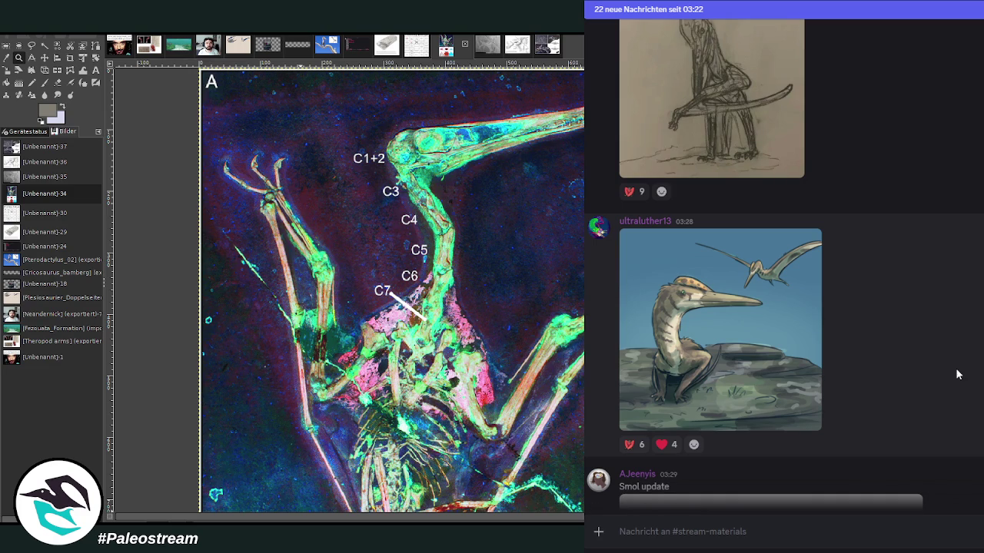
scroll(784, 264, "up", 10)
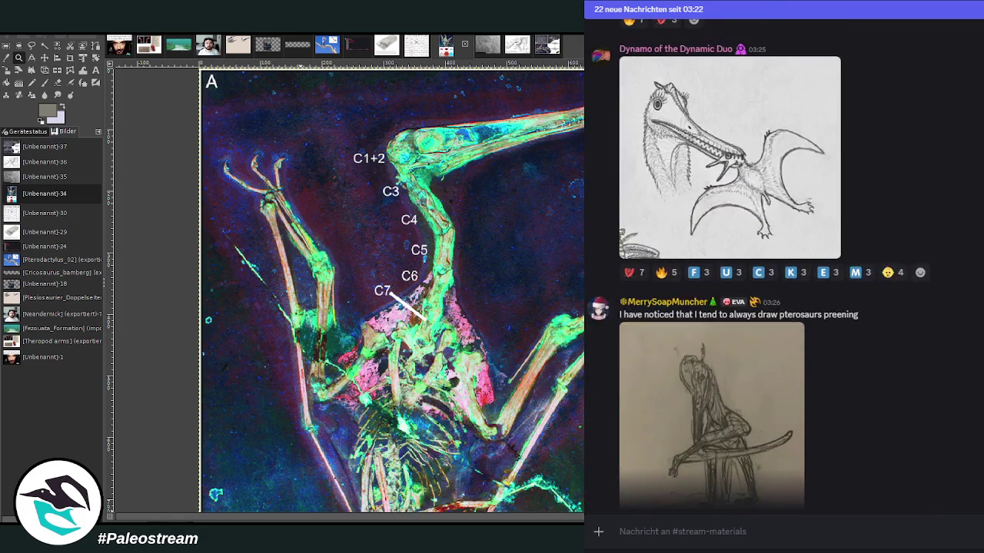
Step: Scroll back up and view the 'splish' pterosaur painting full size
scroll(783, 263, "up", 5)
scroll(784, 264, "up", 1)
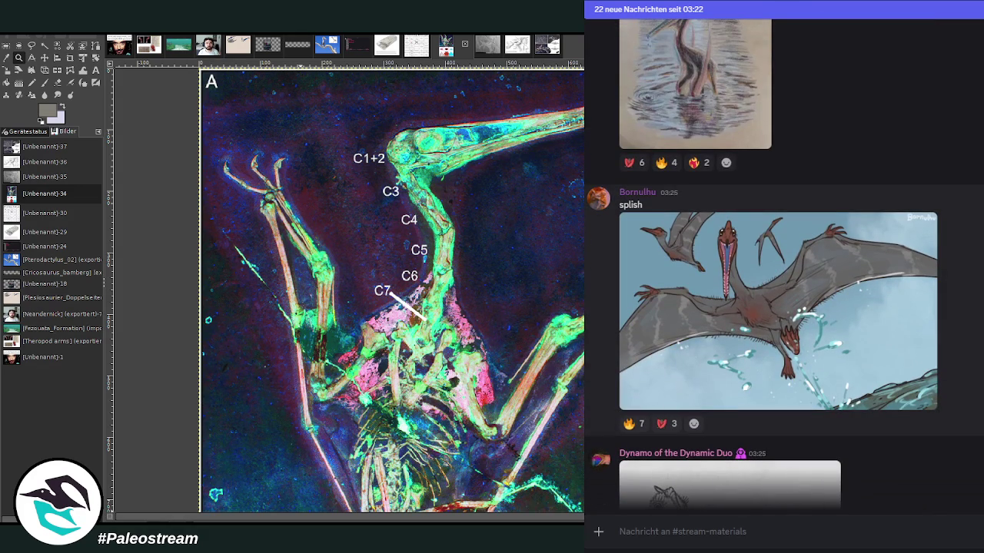
left_click(777, 298)
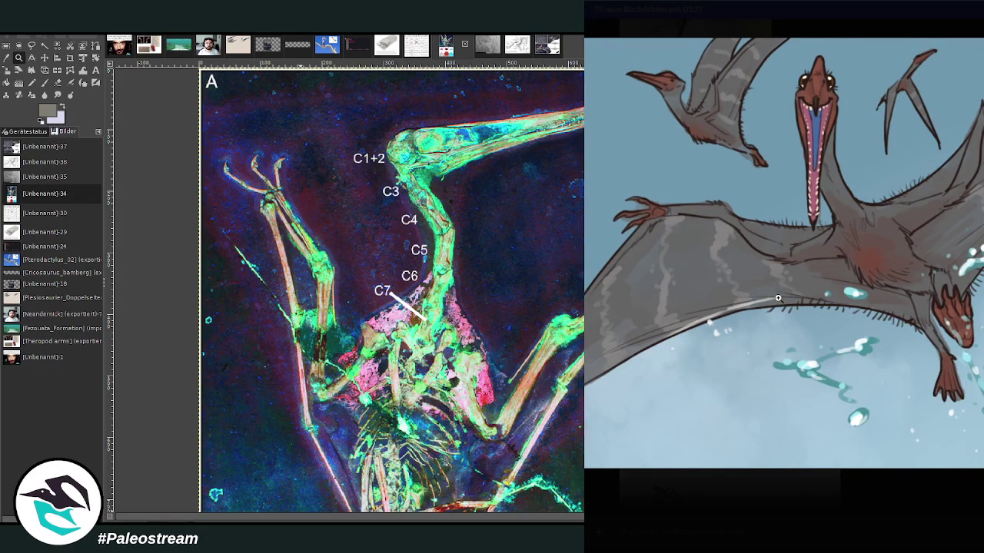
key("Escape")
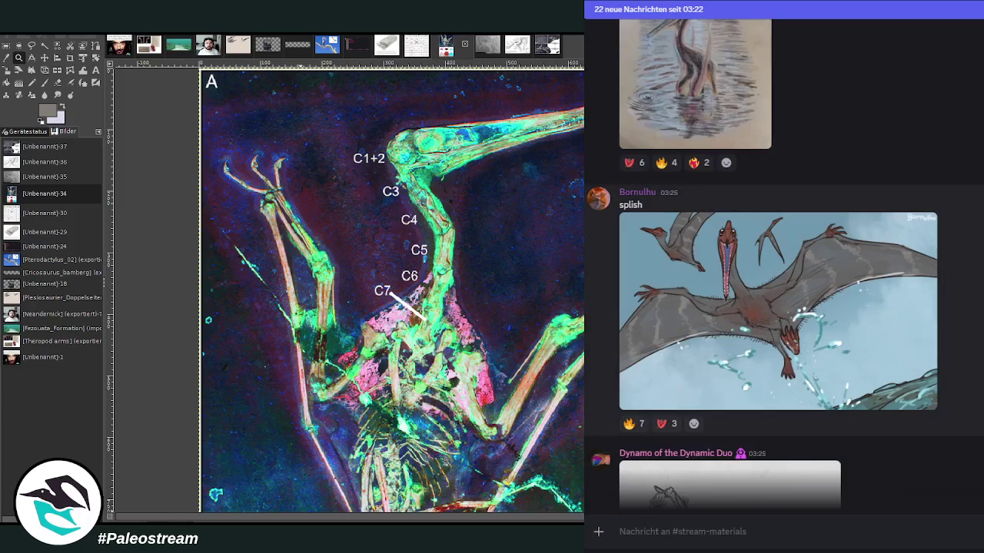
Step: Scroll past the 'Smol update' sketch to the dark shoreline creature and 'tragedy of the commons' post
scroll(784, 261, "down", 5)
scroll(784, 261, "down", 5)
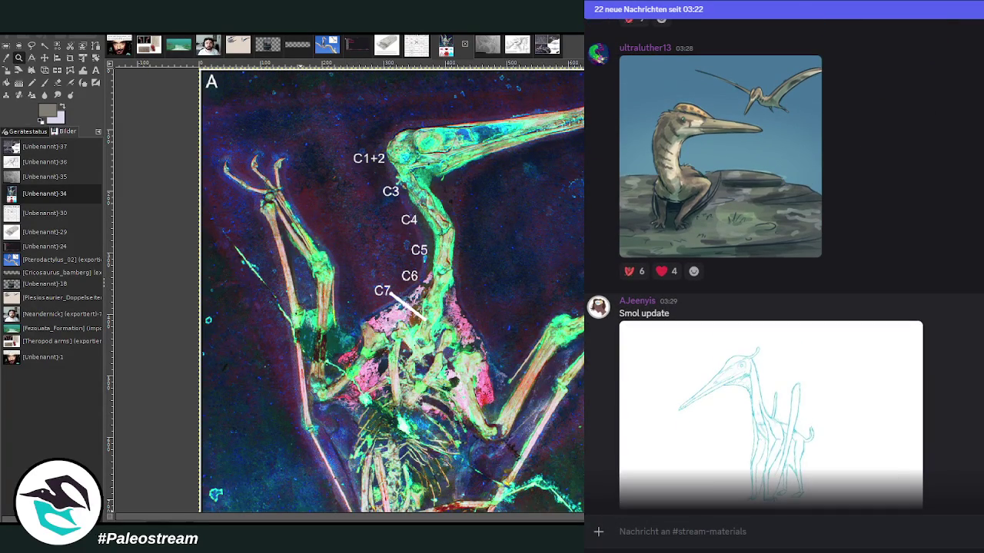
scroll(768, 307, "down", 1)
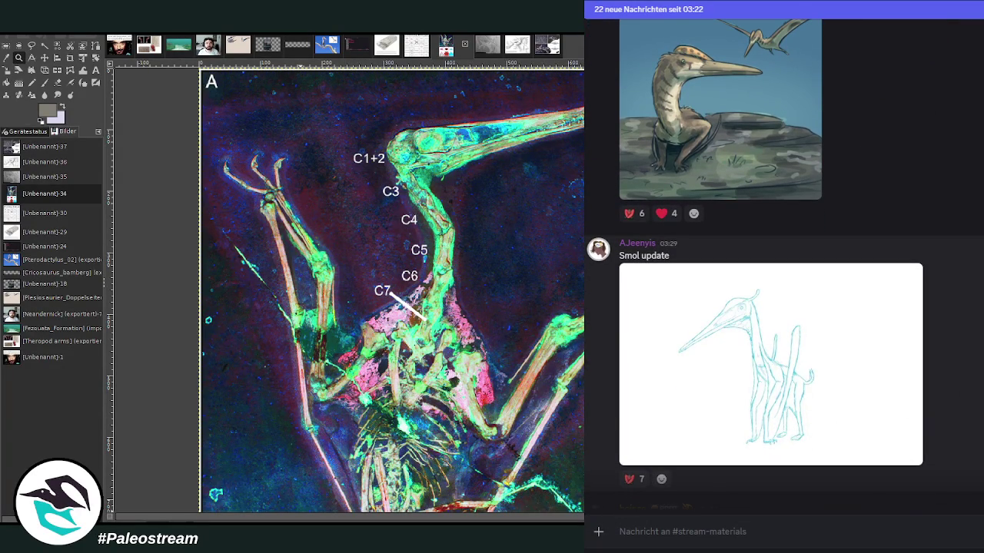
scroll(974, 319, "down", 1)
scroll(974, 319, "down", 4)
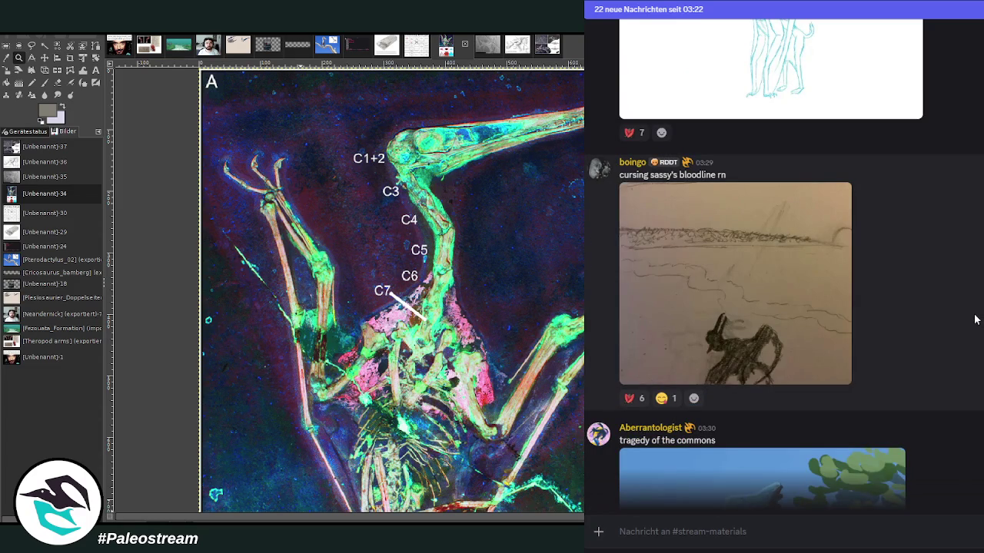
Step: Check the poster's profile card, then scroll to the pterosaur sketch floating on blue water and its replies
left_click(627, 163)
left_click(960, 253)
scroll(971, 276, "down", 3)
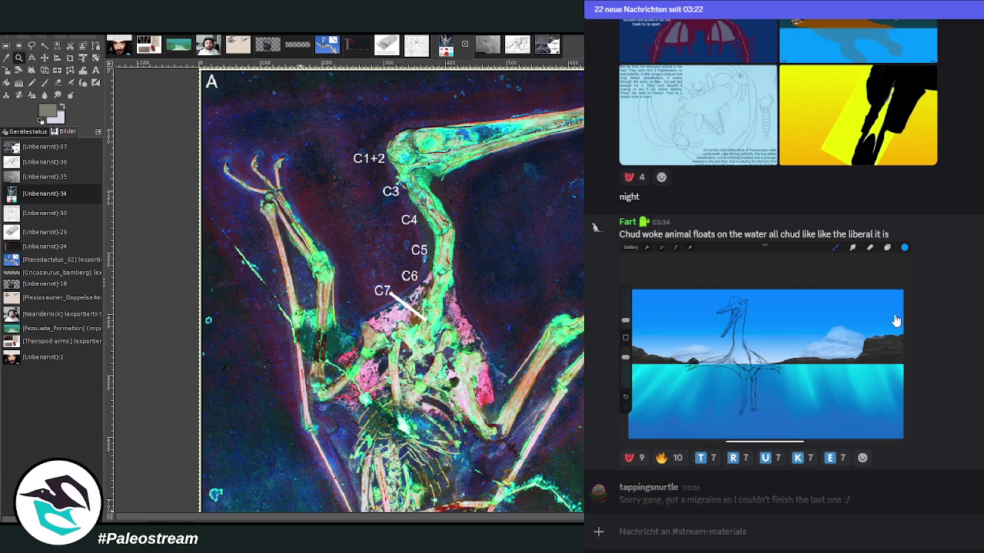
scroll(896, 321, "down", 3)
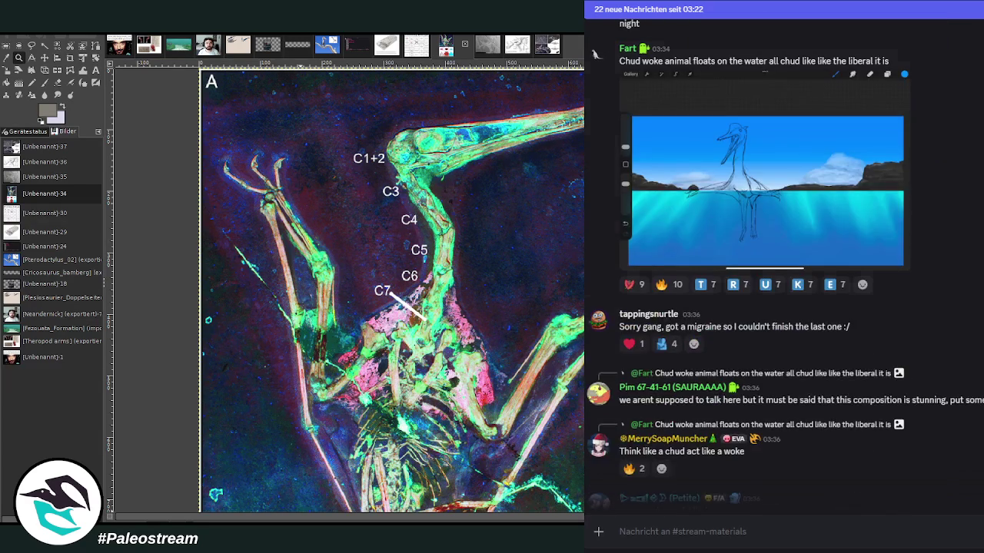
Step: Find the Allodesmus and 'wip Papiliomaris' paintings and enlarge the Papiliomaris one
scroll(895, 321, "down", 4)
scroll(896, 321, "down", 1)
scroll(895, 320, "down", 2)
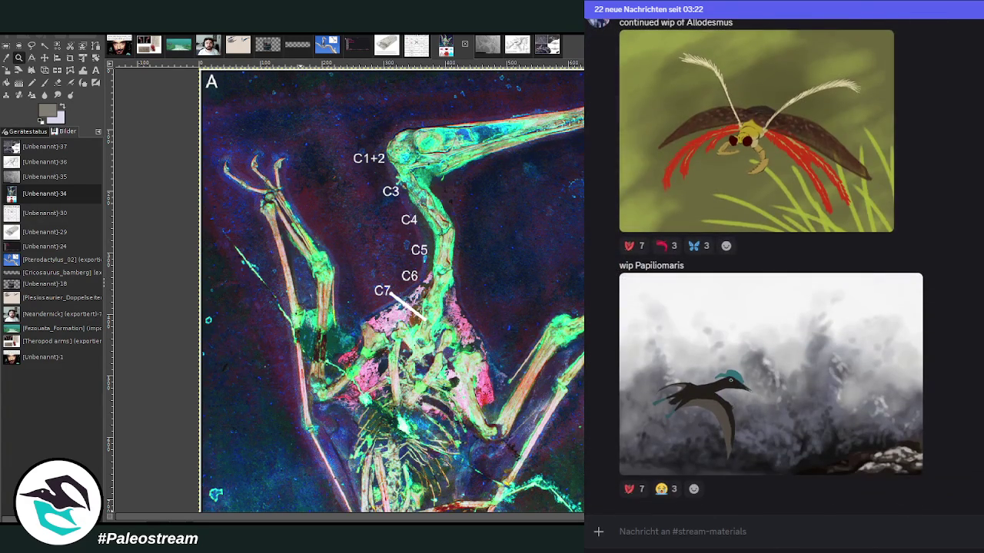
scroll(784, 254, "up", 4)
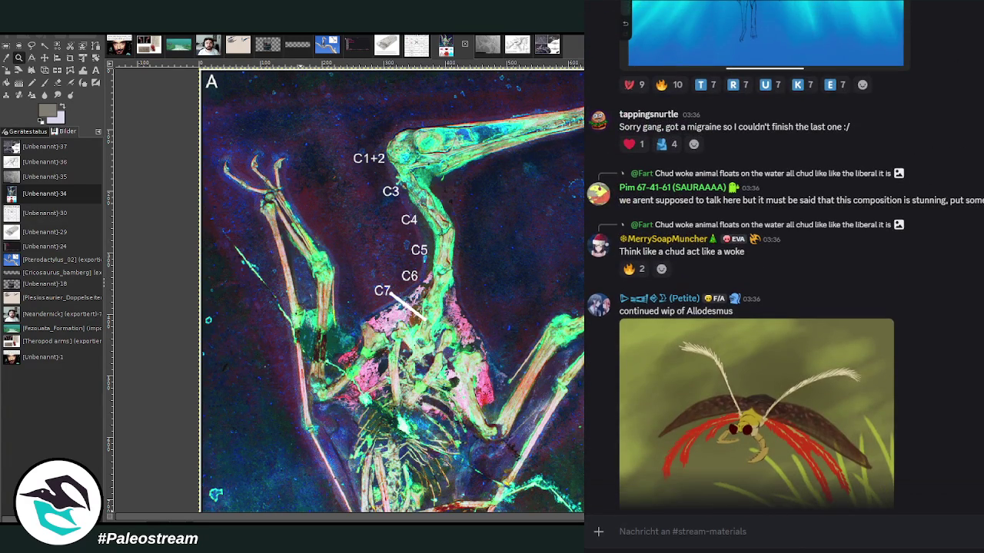
scroll(784, 253, "down", 4)
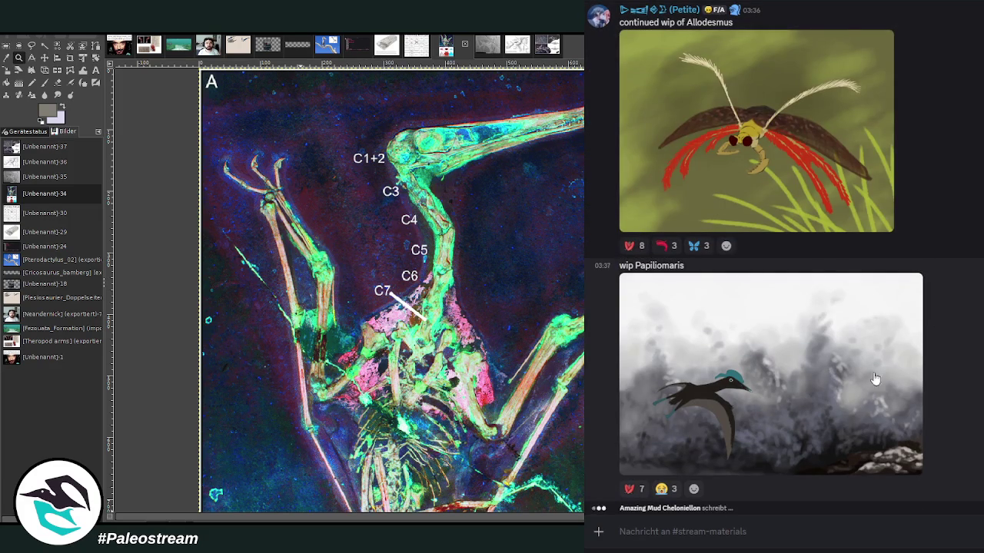
scroll(973, 377, "up", 5)
scroll(973, 377, "up", 4)
scroll(973, 378, "up", 3)
scroll(973, 378, "down", 2)
scroll(973, 377, "down", 5)
scroll(976, 375, "down", 4)
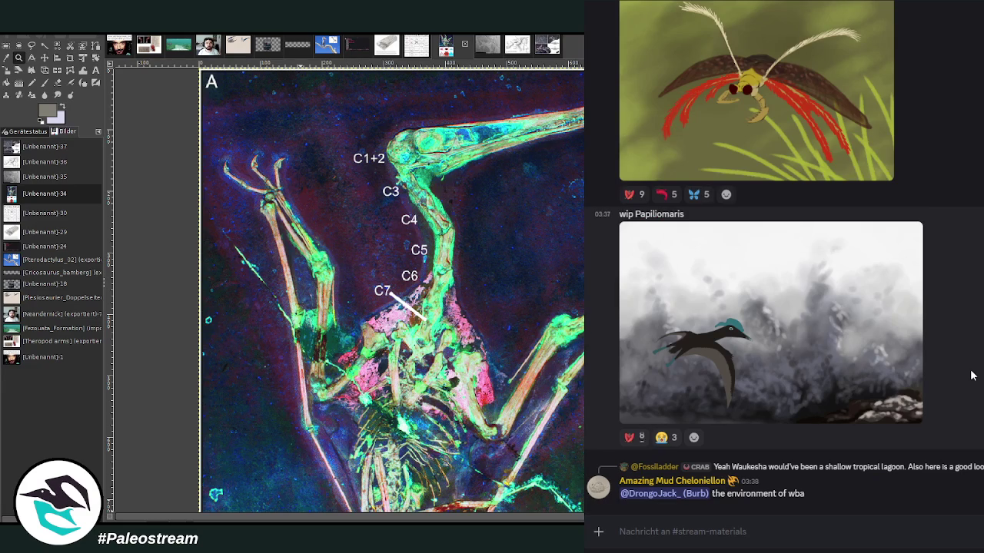
left_click(765, 363)
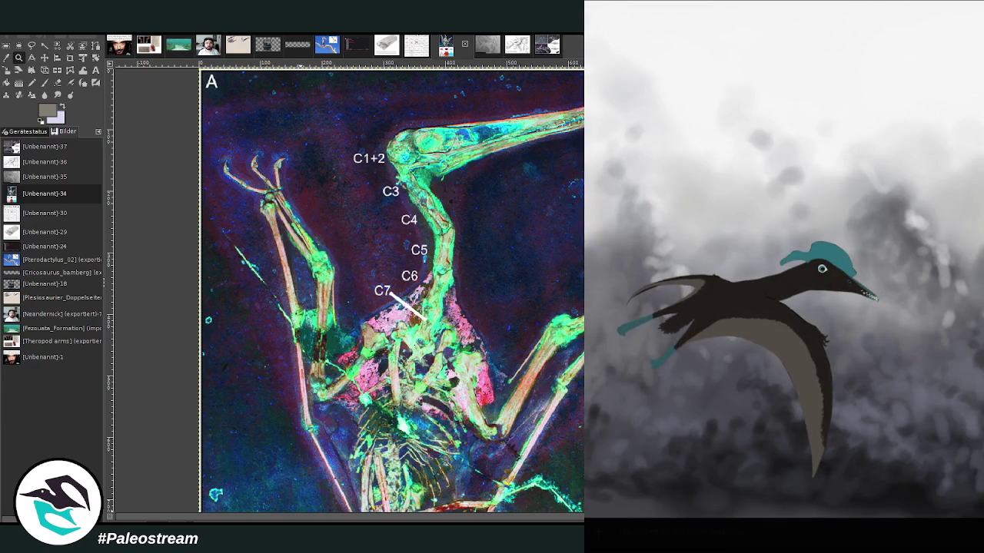
key("Escape")
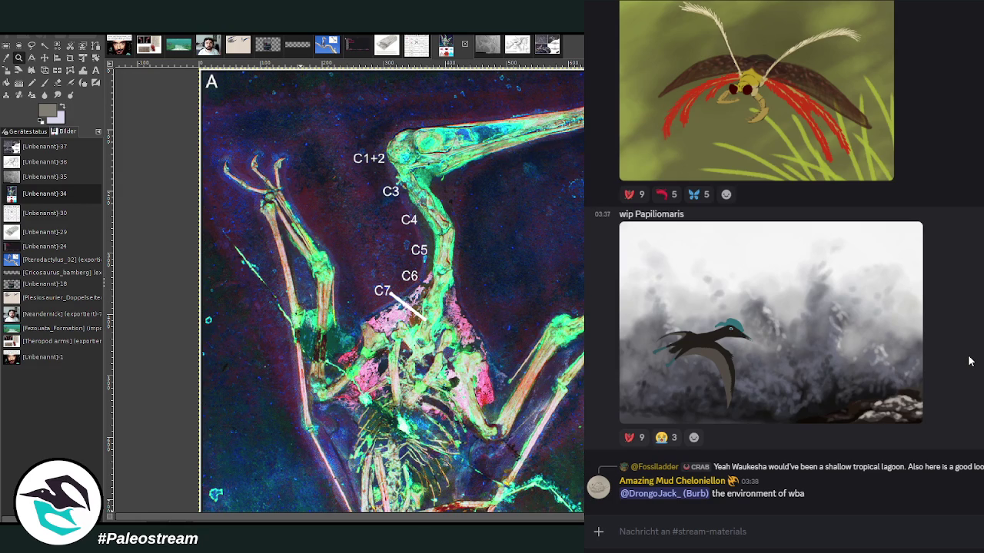
left_click(826, 362)
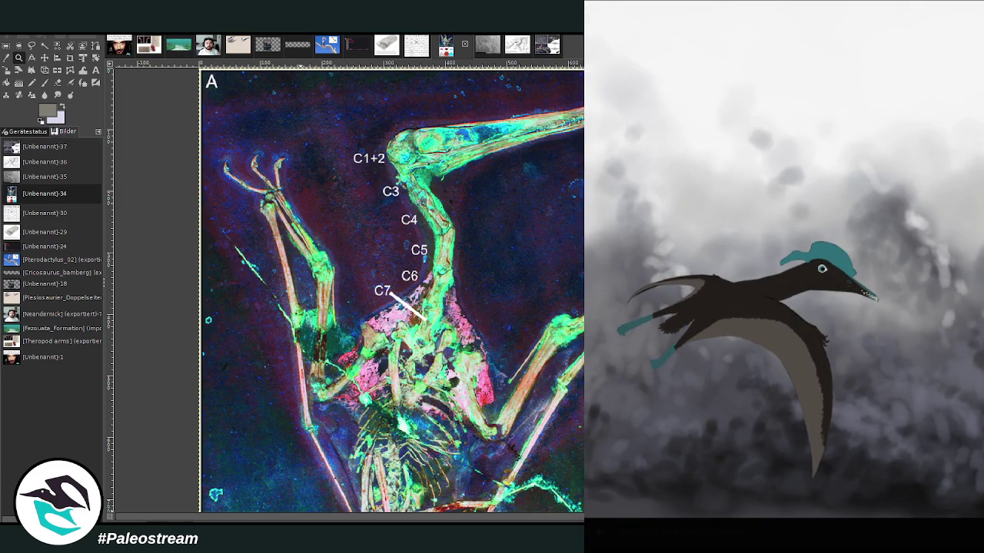
key("Escape")
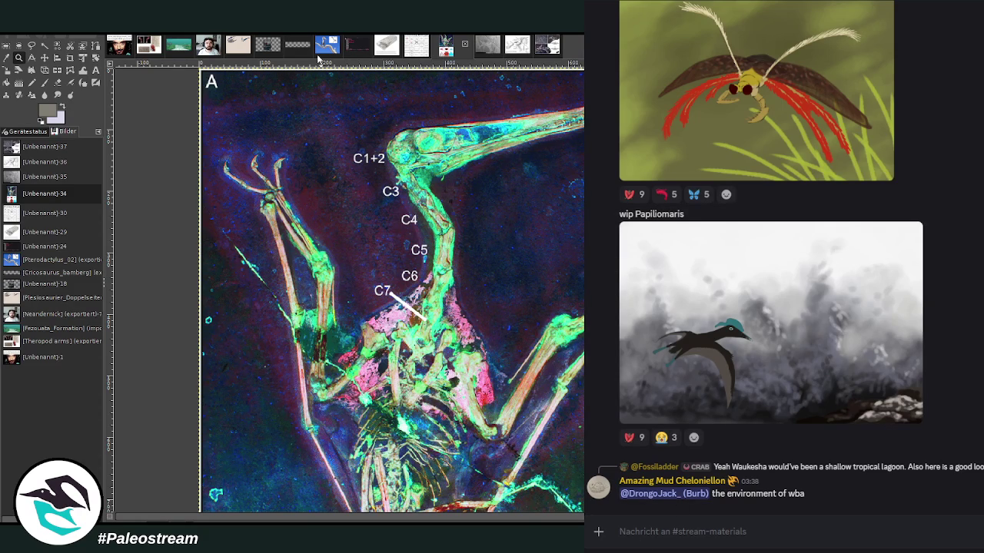
Step: Switch GIMP to the Pterodactylus_02 painting of a pterosaur on a branch
left_click(326, 46)
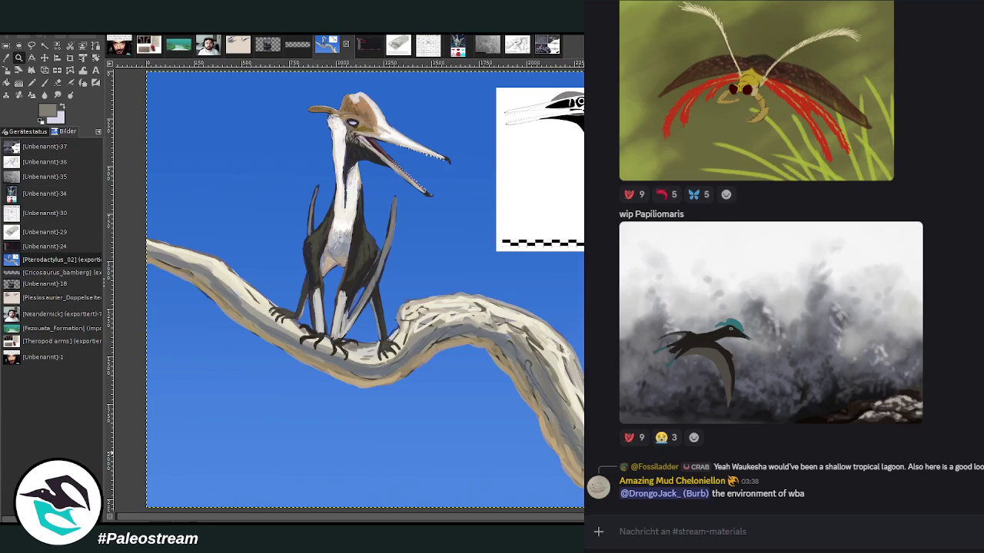